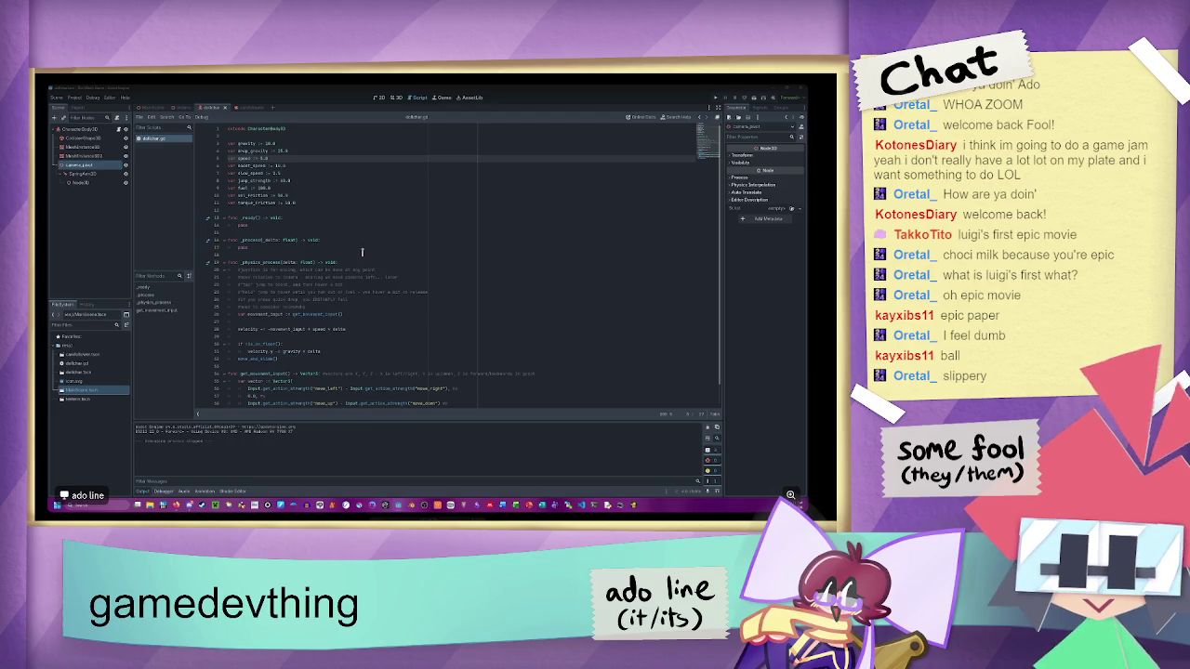
- Declare 'var target_vel : Vector3' on a new line below the movement comment
scroll(397, 228, "down", 1)
left_click(345, 308)
key("Down")
left_click_drag(358, 307, 239, 308)
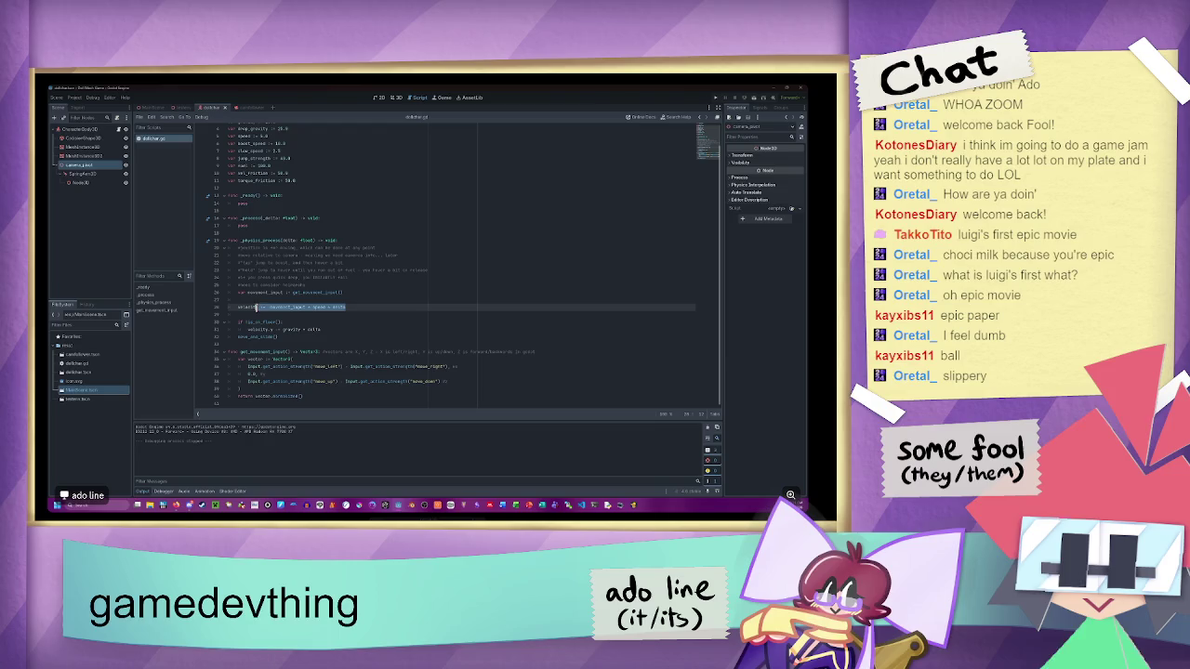
left_click_drag(320, 329, 248, 329)
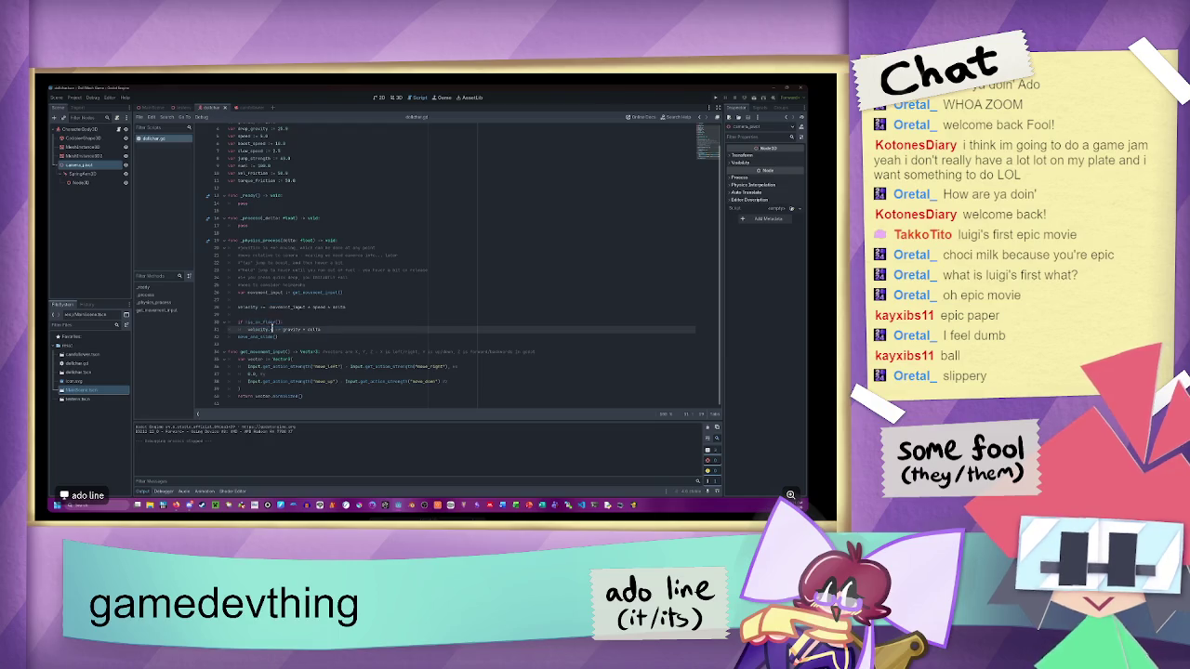
left_click(361, 293)
left_click(371, 286)
key("Return")
type("target_vel : Vector3or3")
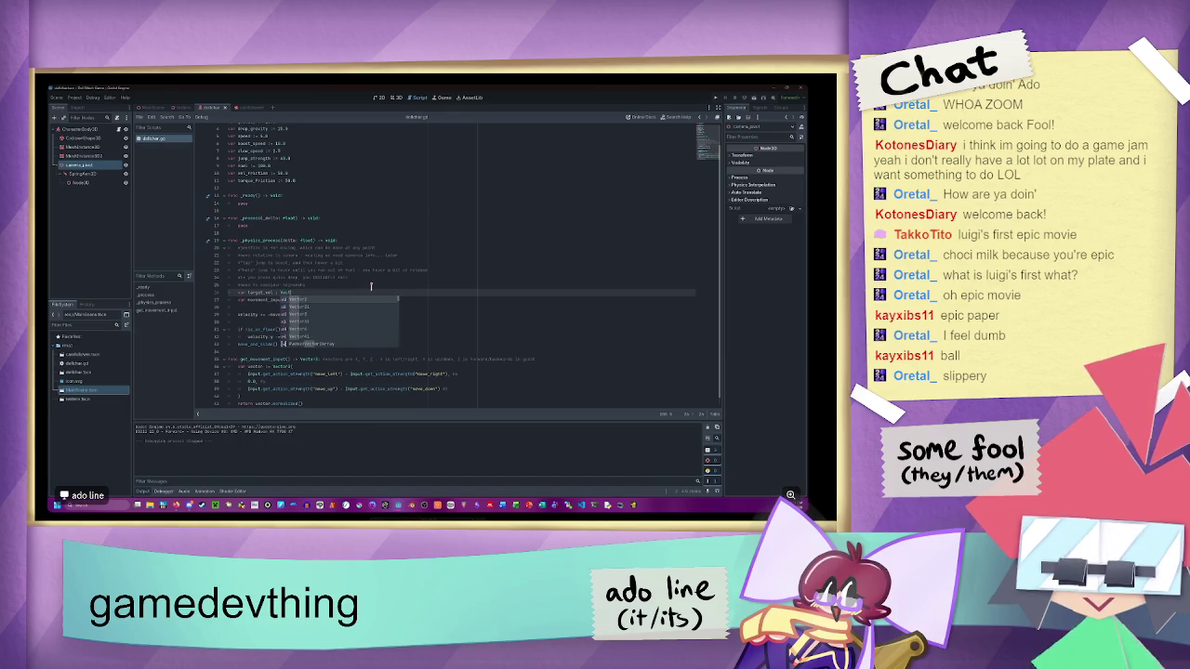
key("Return")
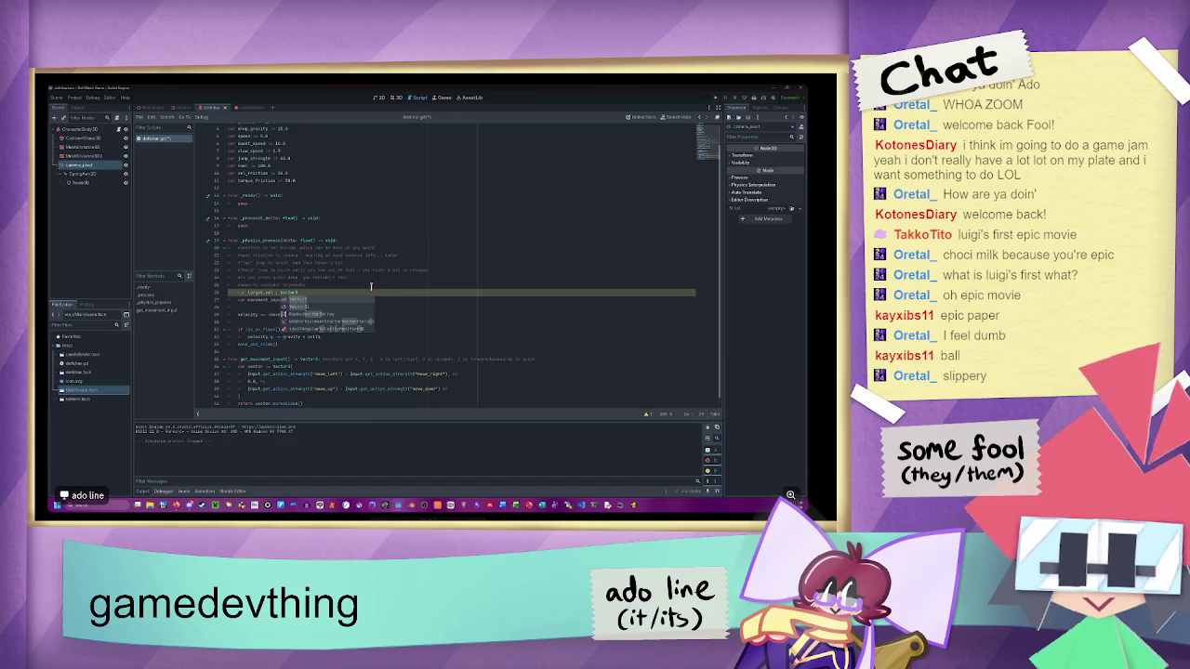
- Add 'target_vel = get_movement_input()' above the velocity line, copying the existing call
left_click(238, 314)
left_click(252, 306)
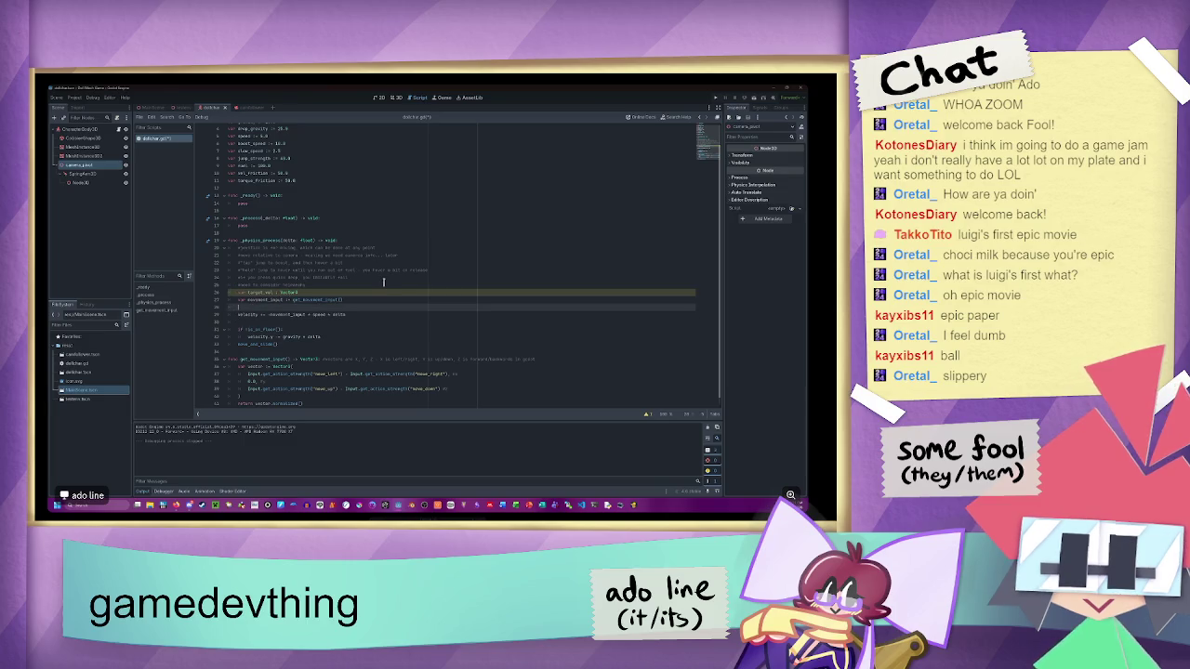
key("Return")
type("target")
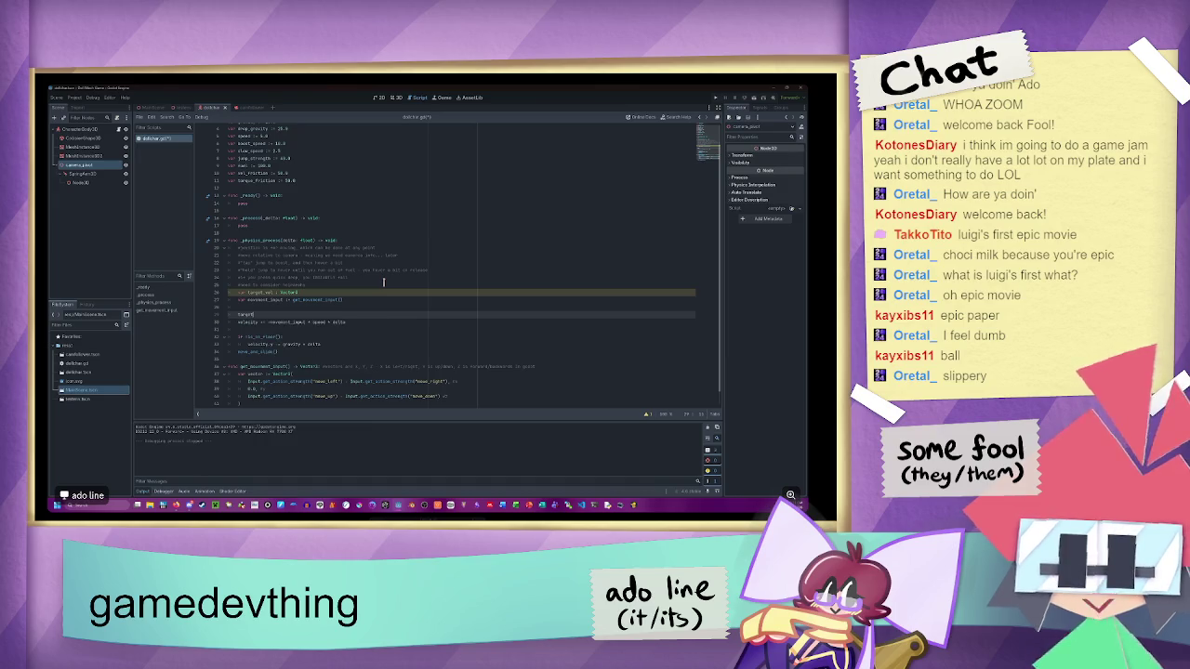
type("_vel")
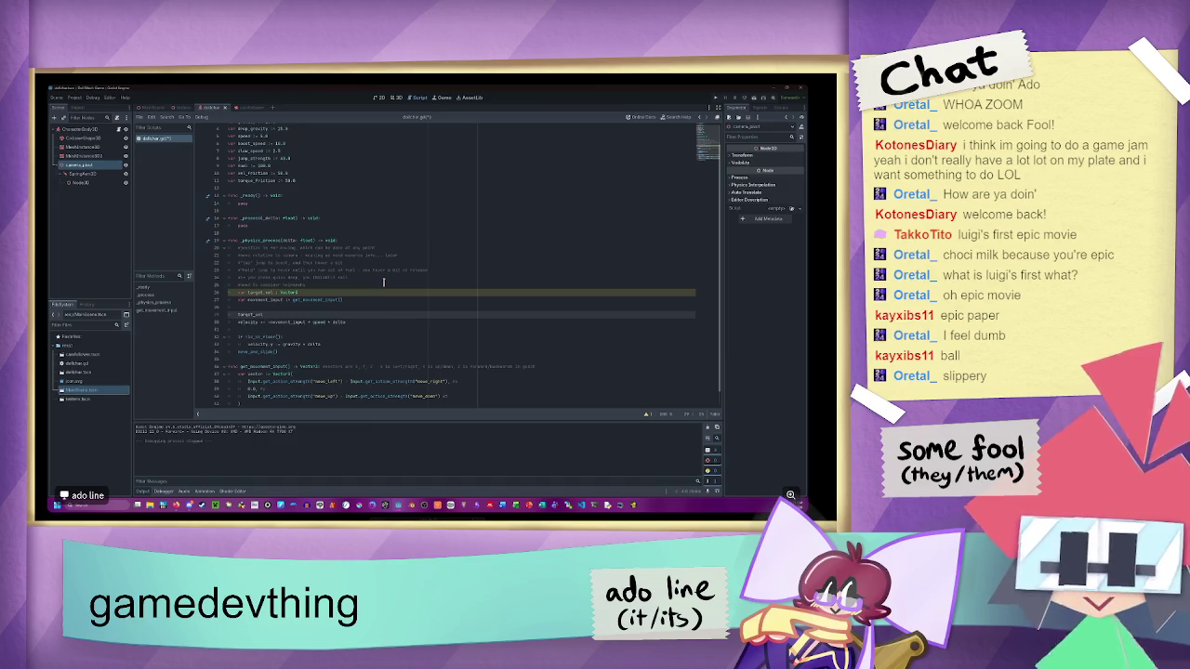
key("ctrl+space")
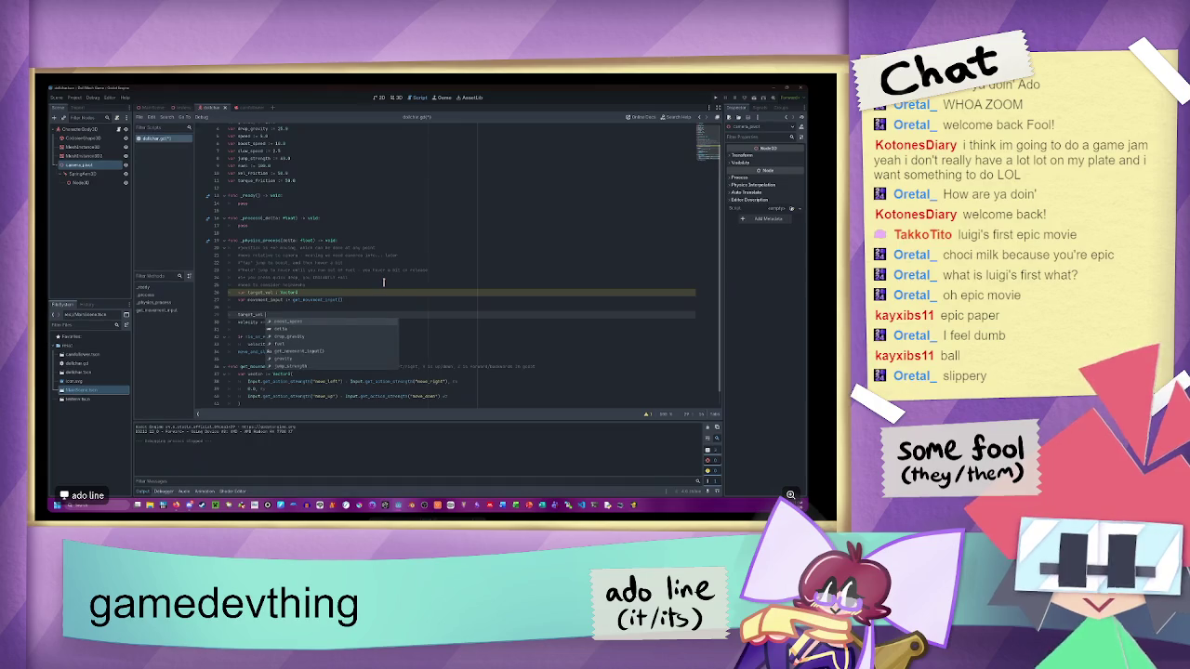
type(" =")
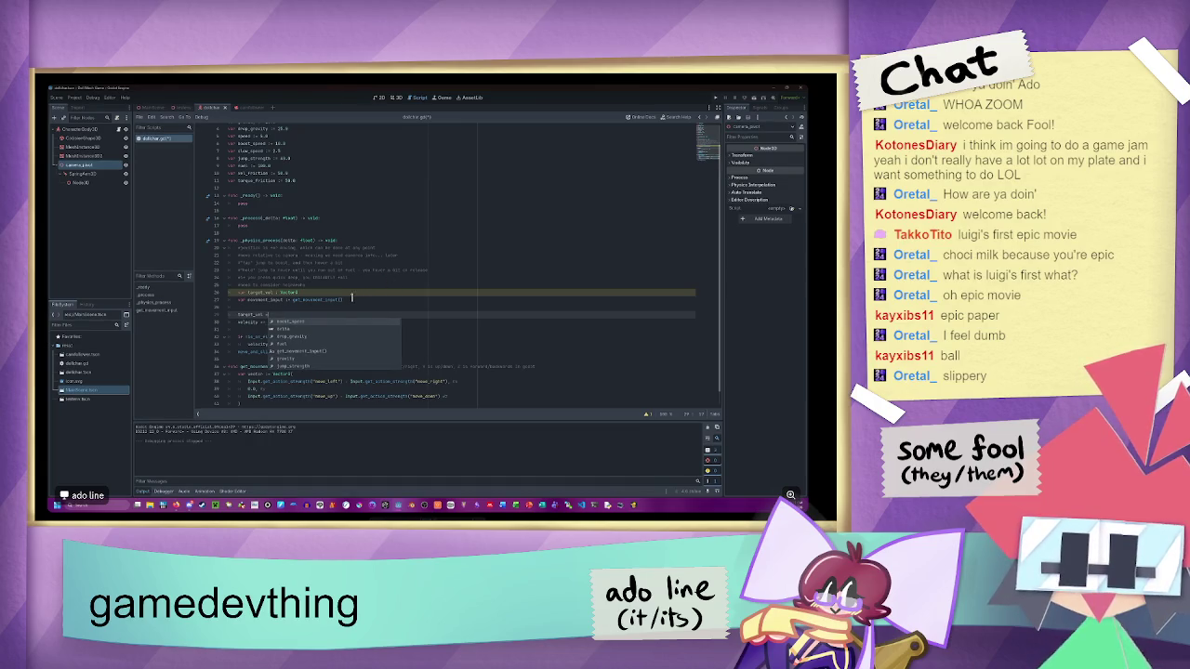
left_click_drag(343, 299, 291, 300)
key("ctrl+c")
left_click(267, 314)
key("ctrl+v")
- Delete the old 'var movement_input' declaration line
left_click(356, 300)
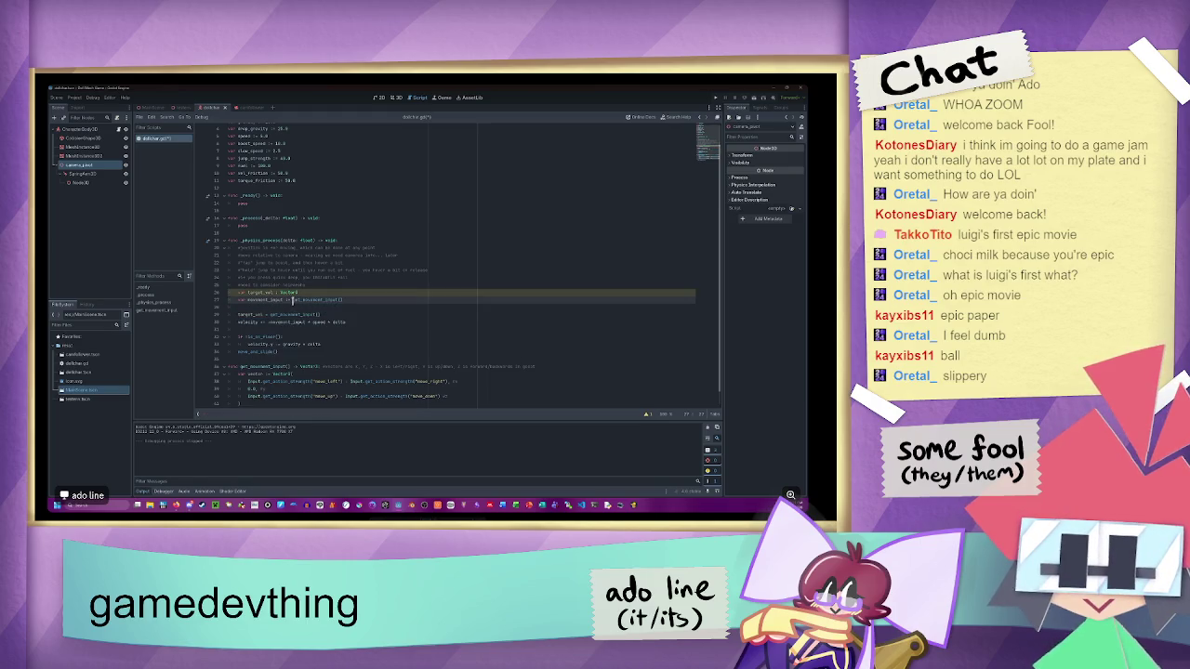
left_click_drag(356, 300, 228, 300)
key("BackSpace")
key("BackSpace")
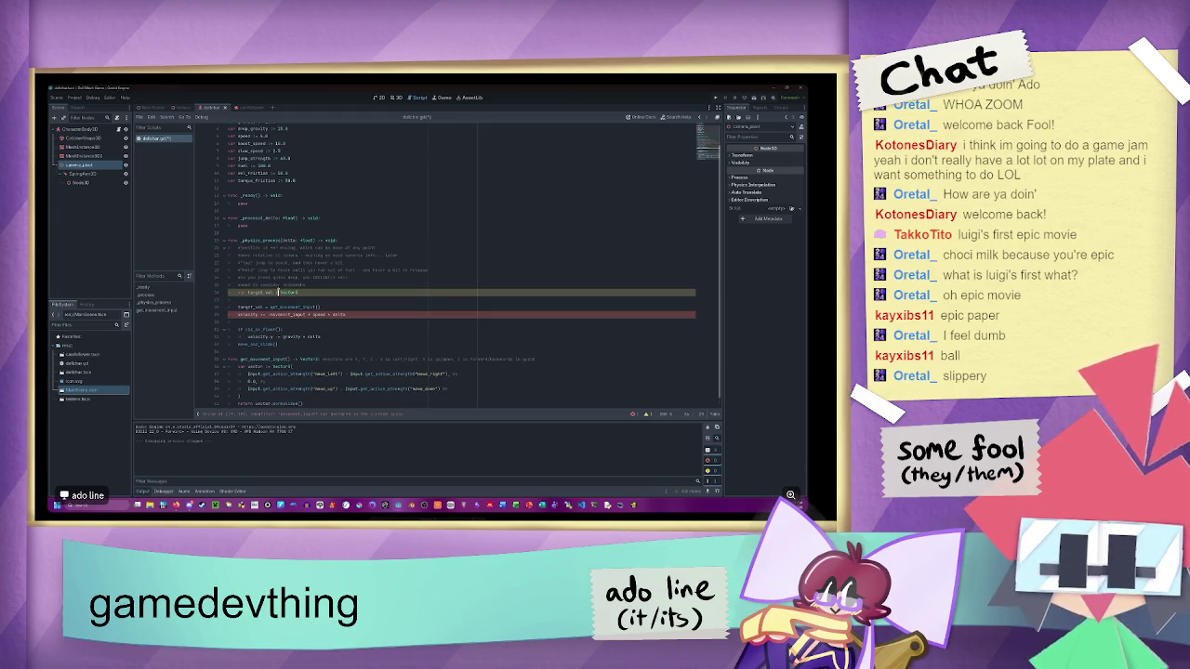
- Add a 'target_vel.y = gravity' line after the target_vel assignment
left_click(326, 307)
key("Return")
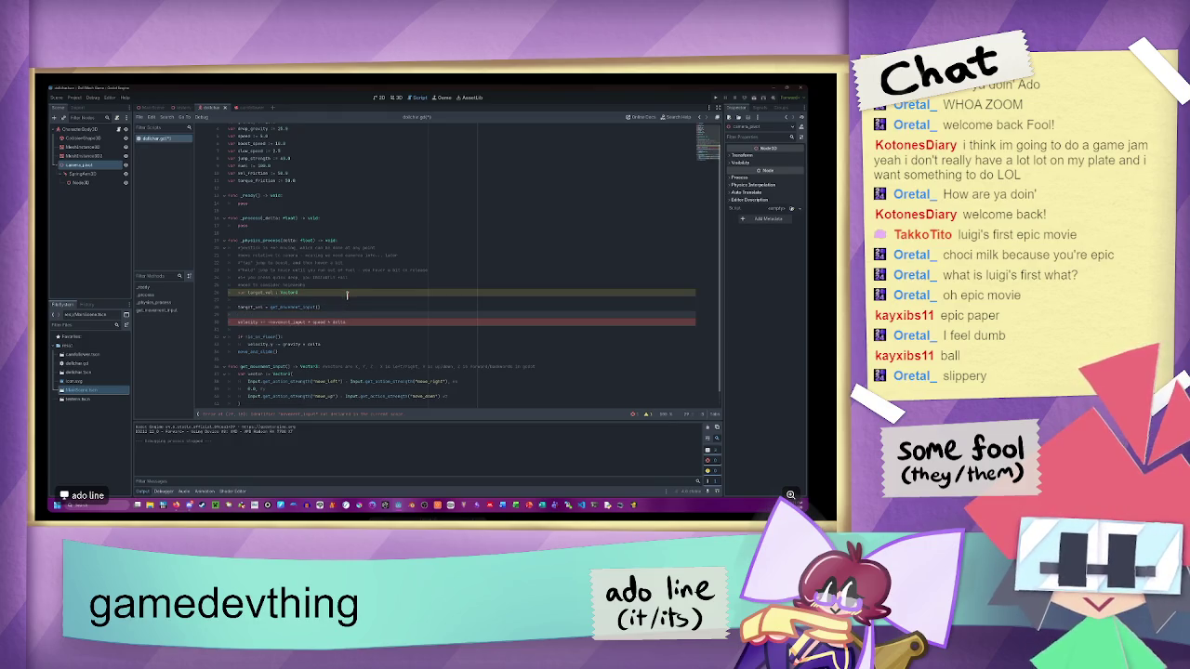
type("target_vel")
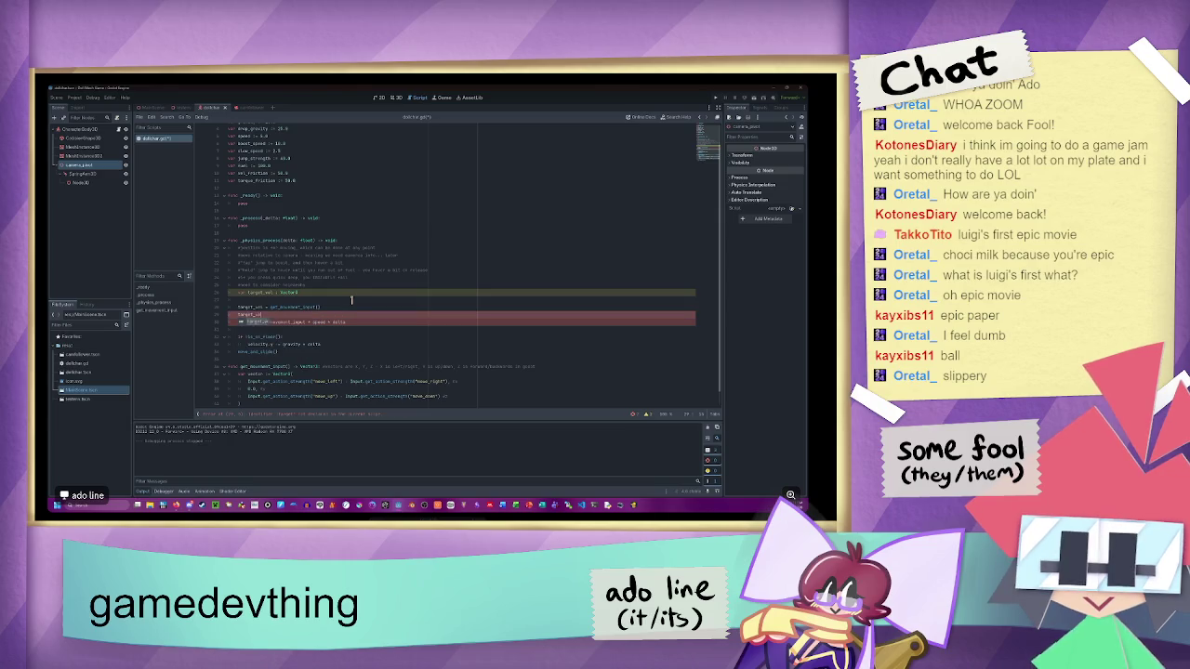
key("Return")
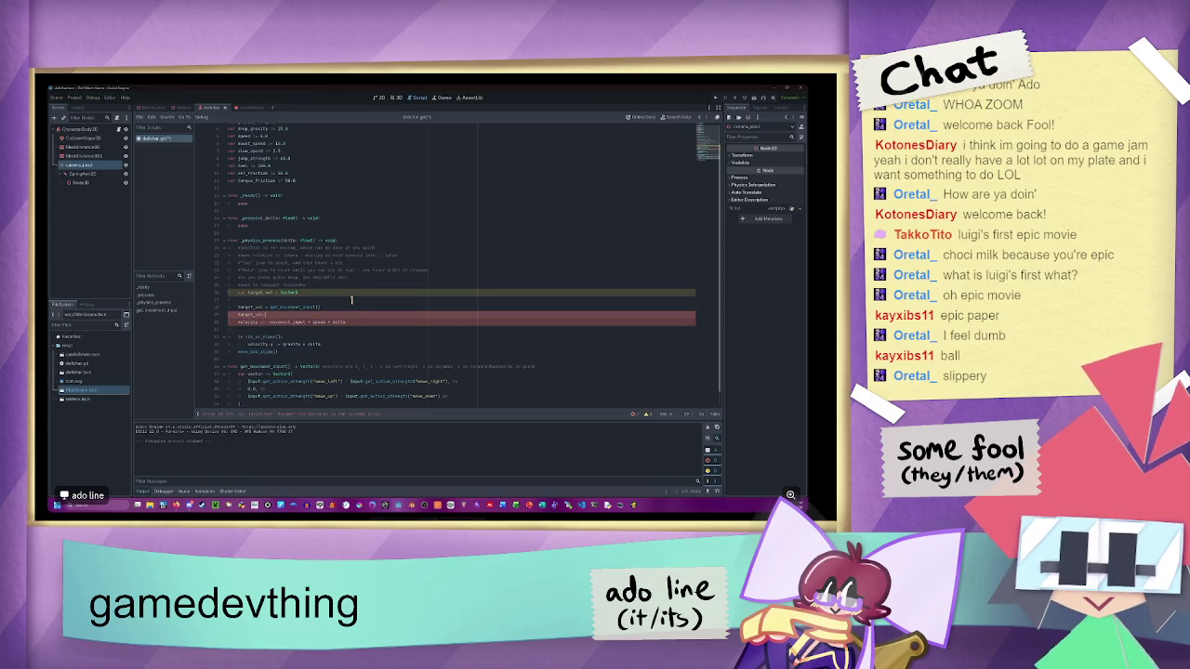
type("= ")
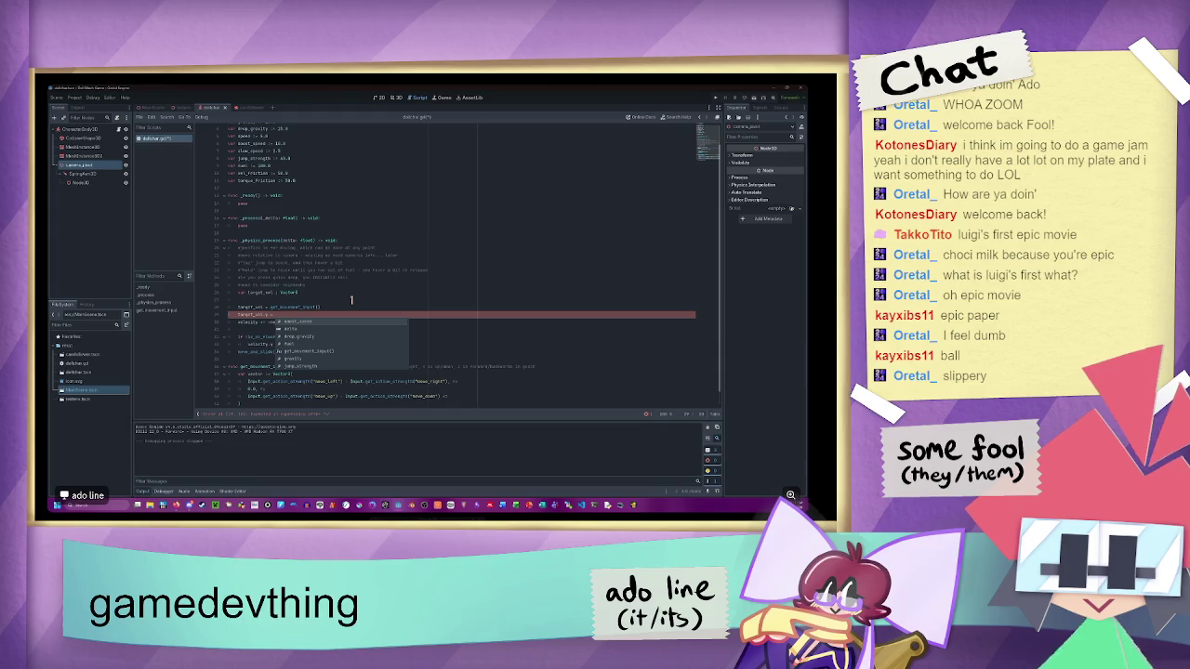
type("gravity")
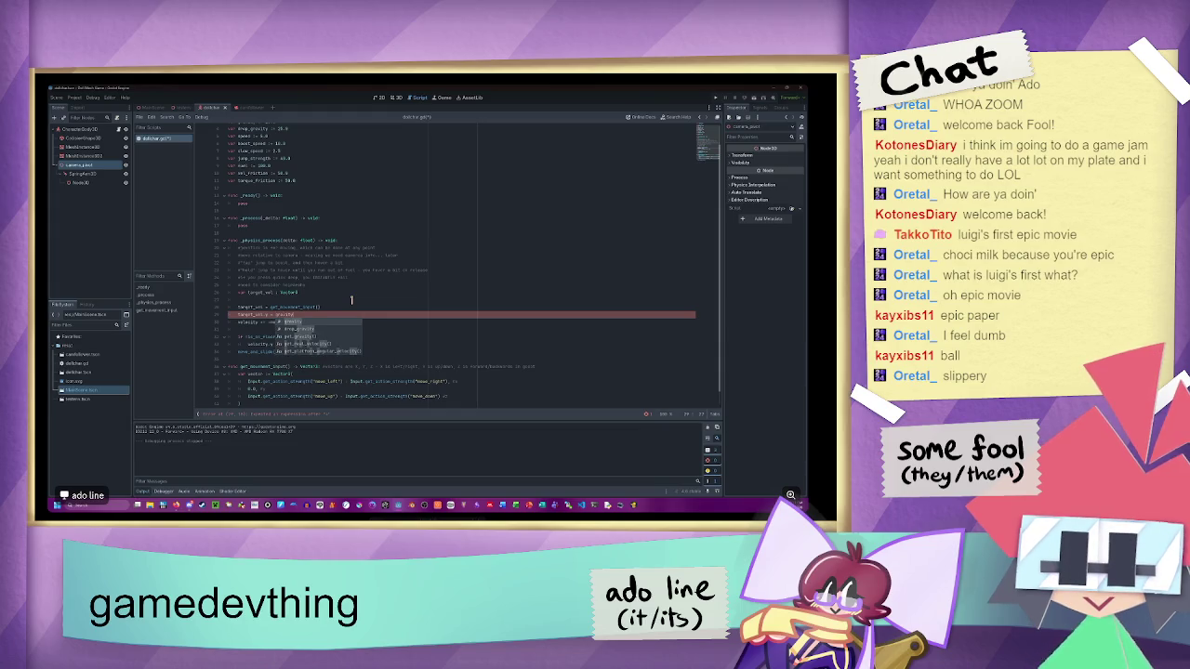
key("Escape")
- Replace the speed-times-delta expression with a move_toward call using target_vel and vel_friction
left_click_drag(345, 322, 260, 322)
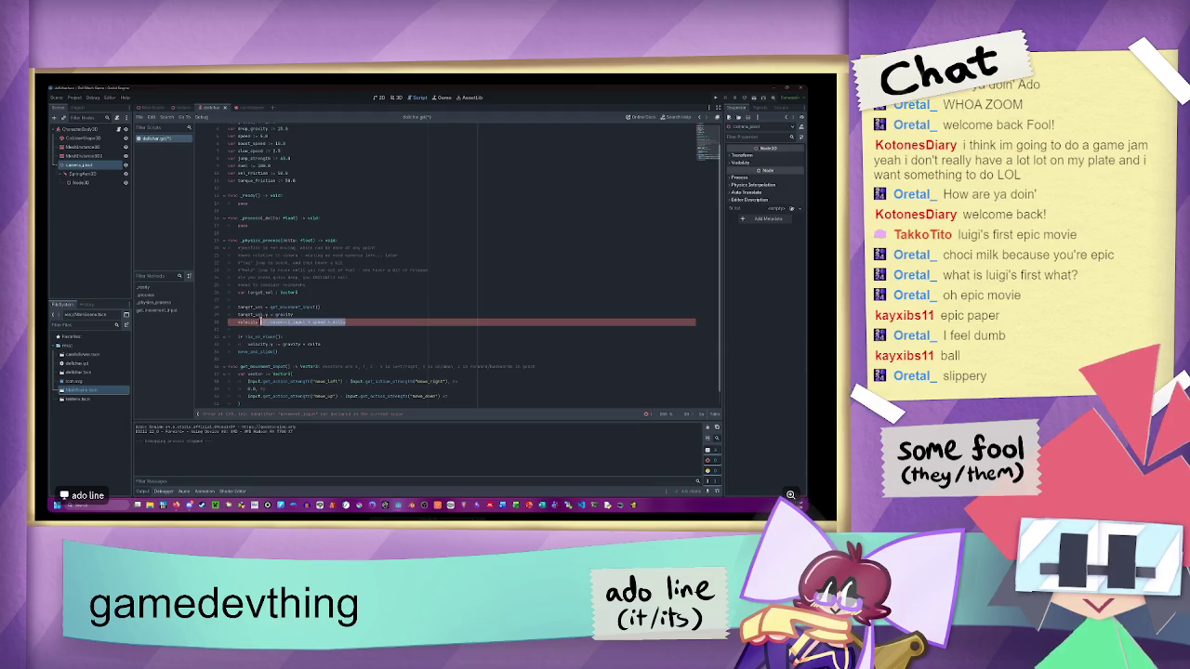
type(".")
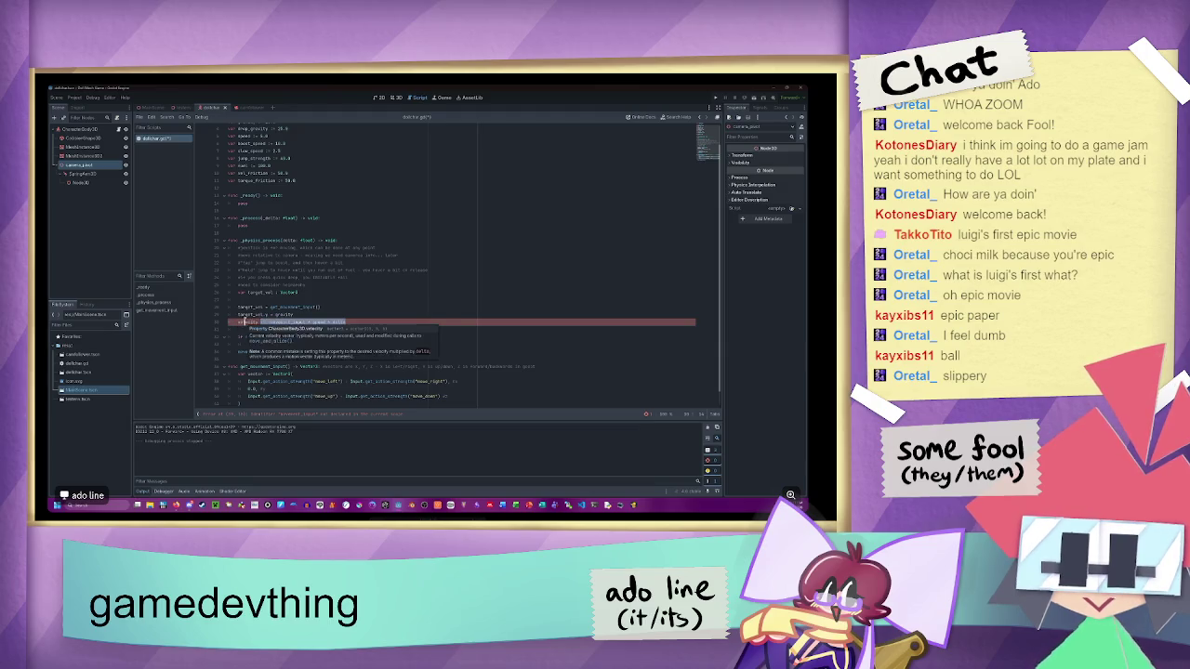
type("move_toward(")
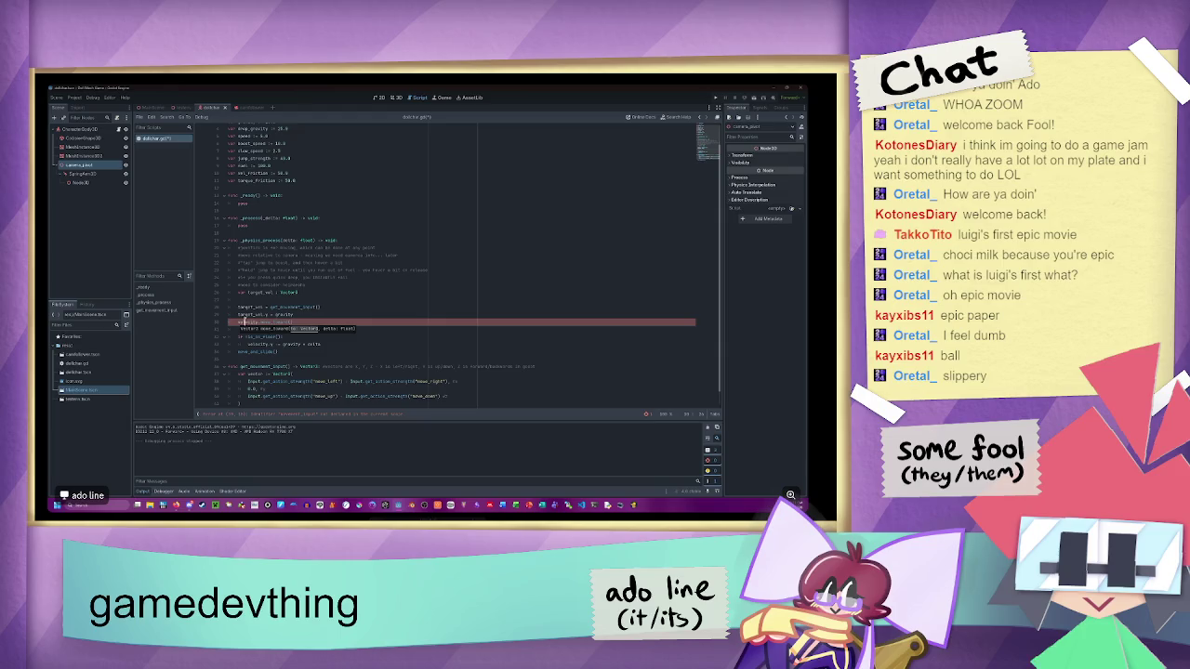
key("Return")
type("ocity = target_vel")
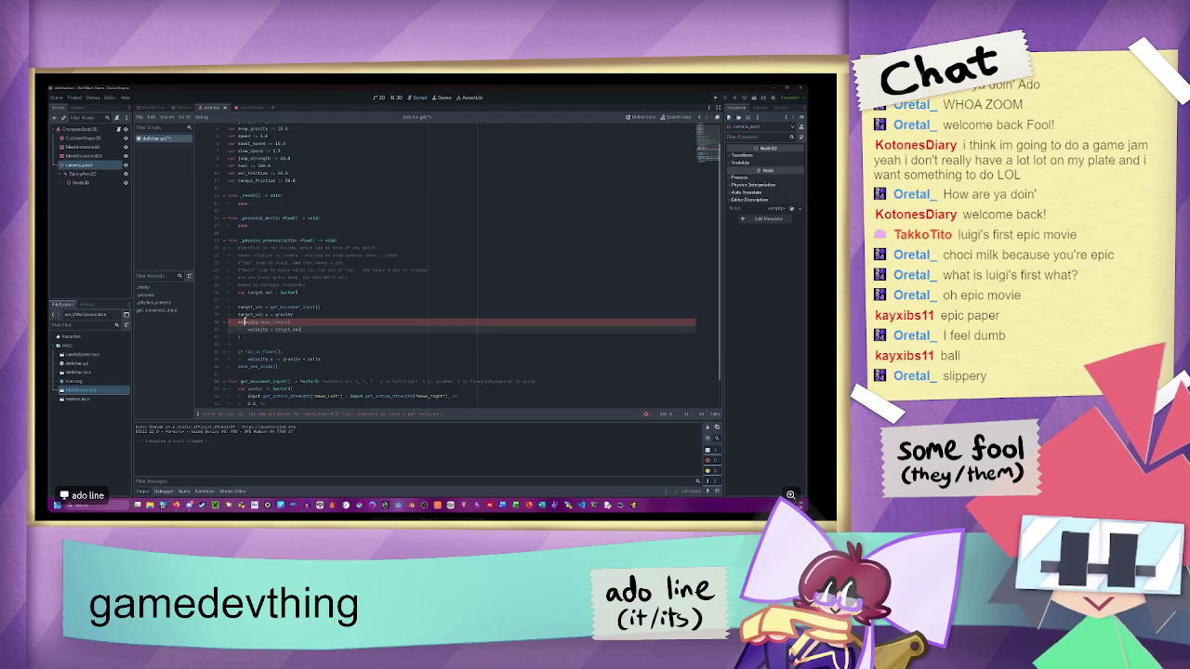
type(",")
key("Return")
type("veloc")
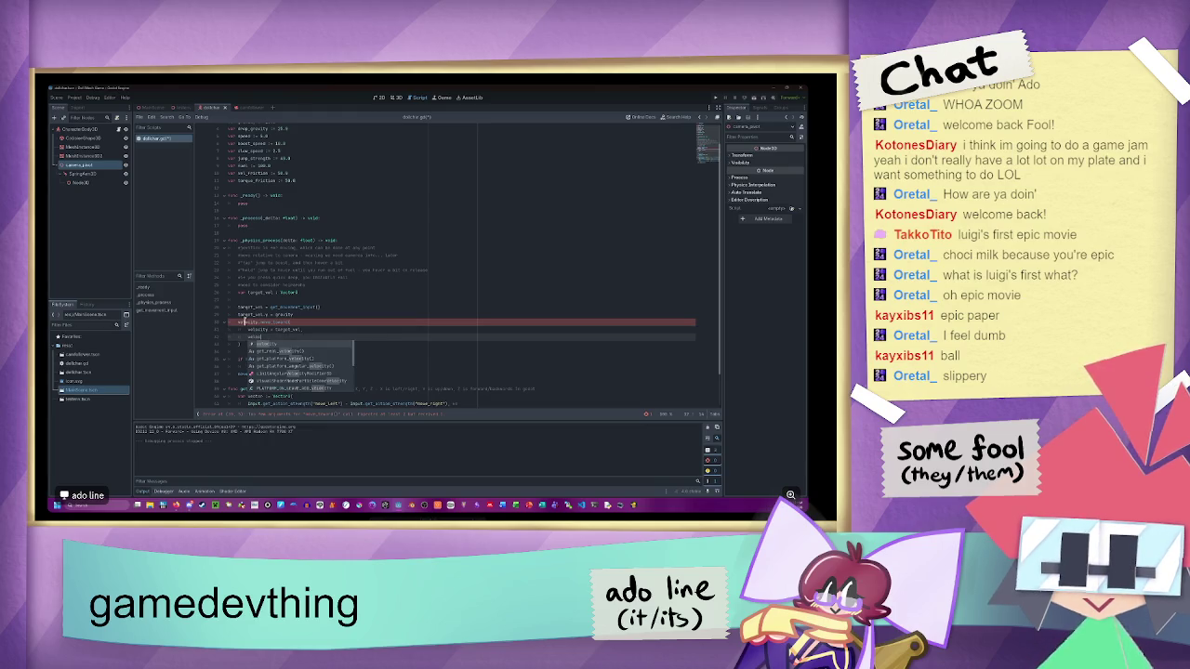
key("BackSpace")
key("BackSpace")
type("_f")
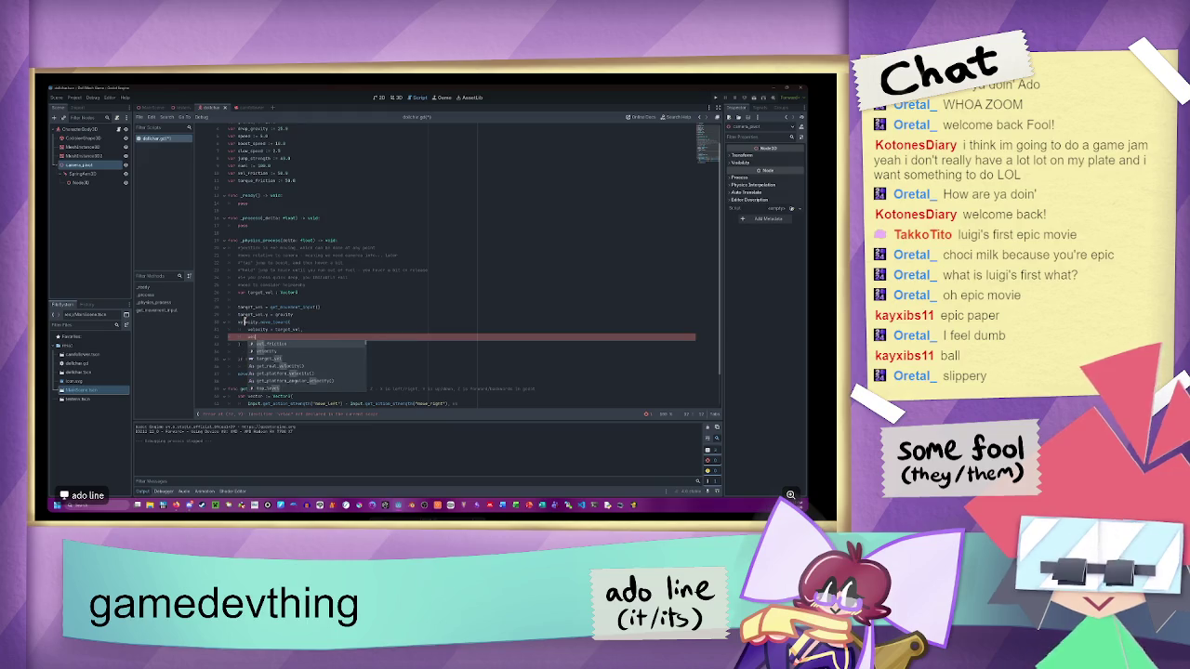
key("Return")
- Nest the gravity line under an 'if !is_on_floor():' check and run the game
left_click(334, 329)
left_click(308, 340)
left_click(299, 316)
left_click(342, 309)
left_click(324, 316)
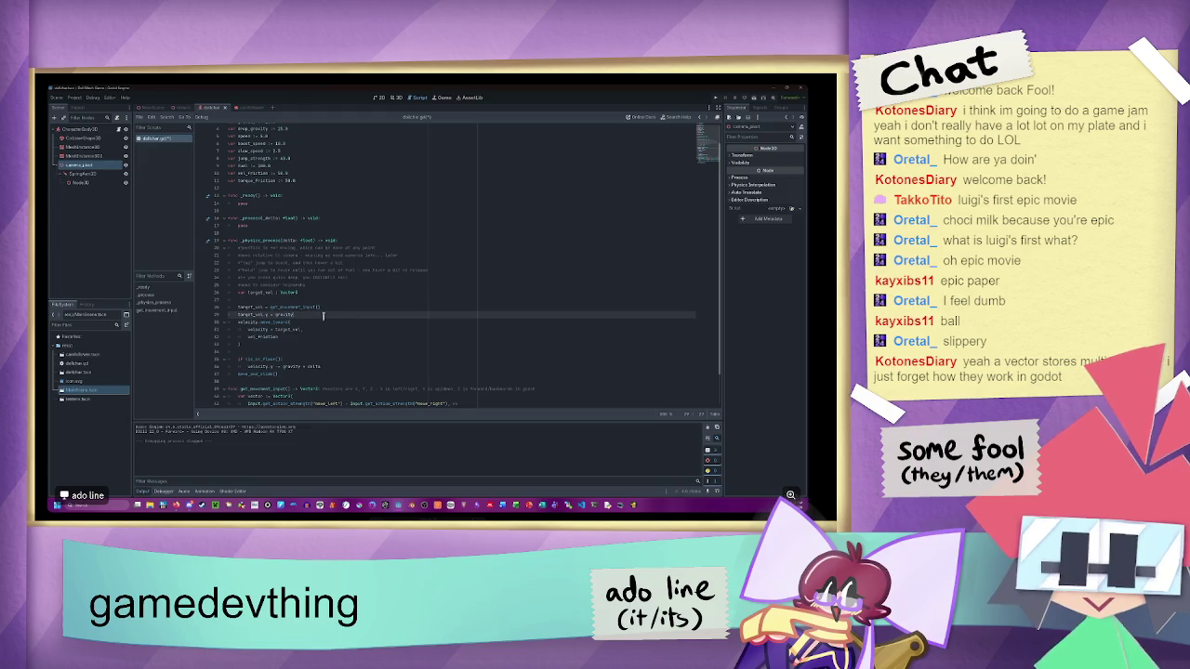
left_click(342, 309)
key("Return")
type("!is_on")
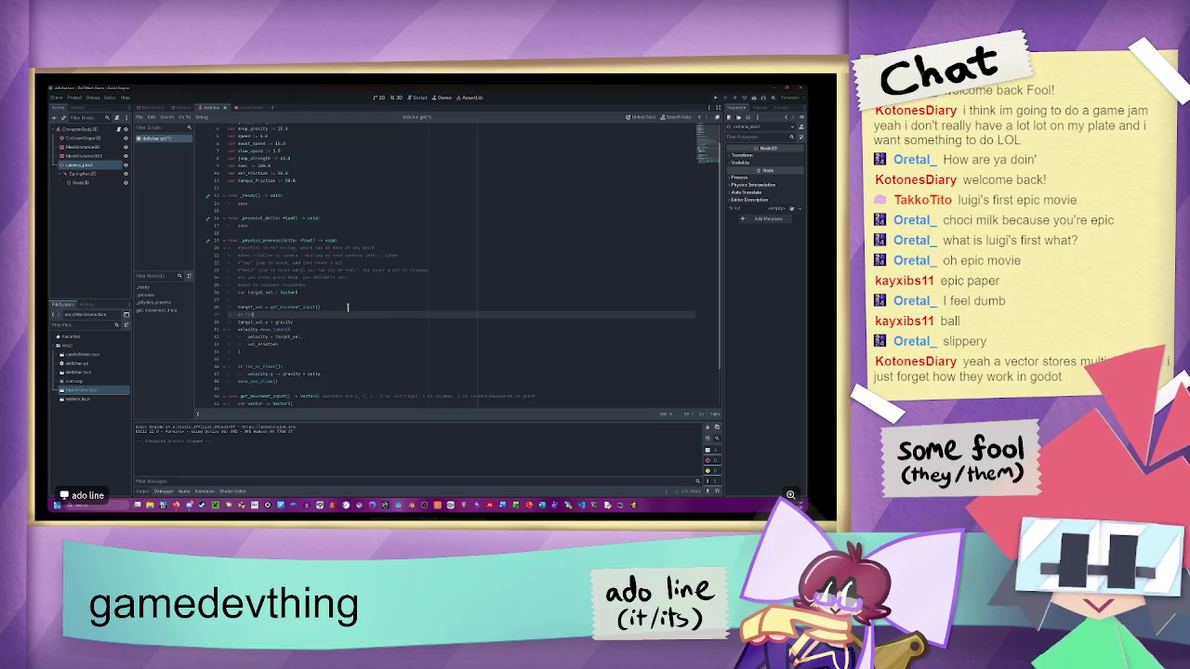
type("_fl")
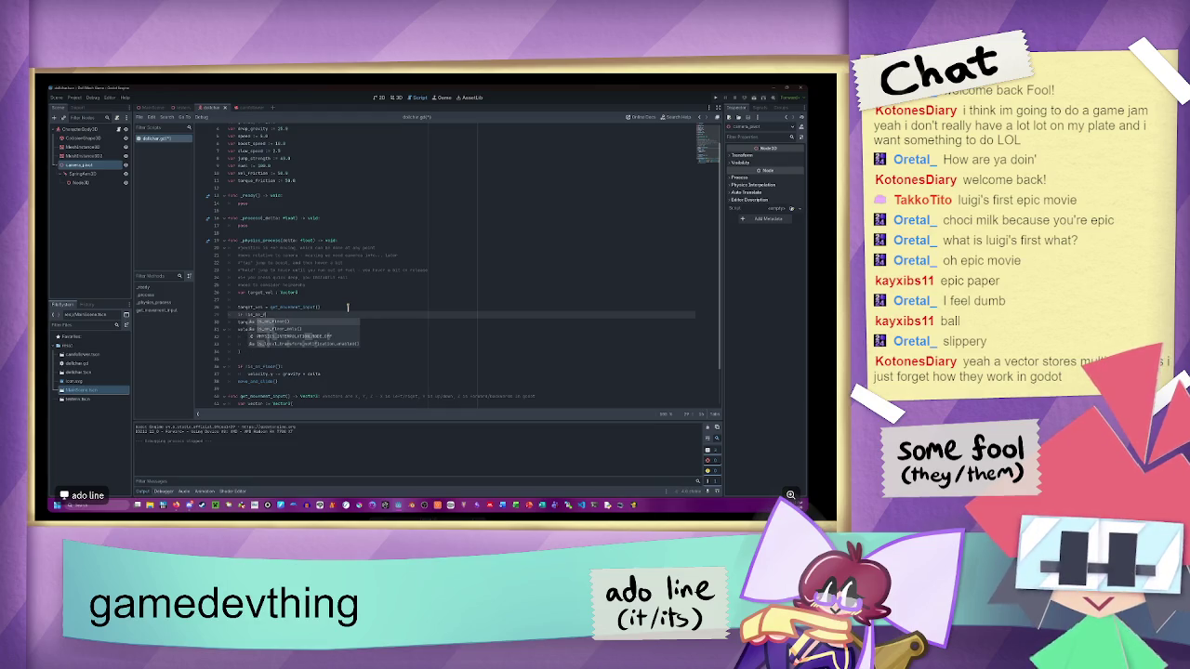
key("Return")
type(":")
key("Down")
key("Home")
key("Tab")
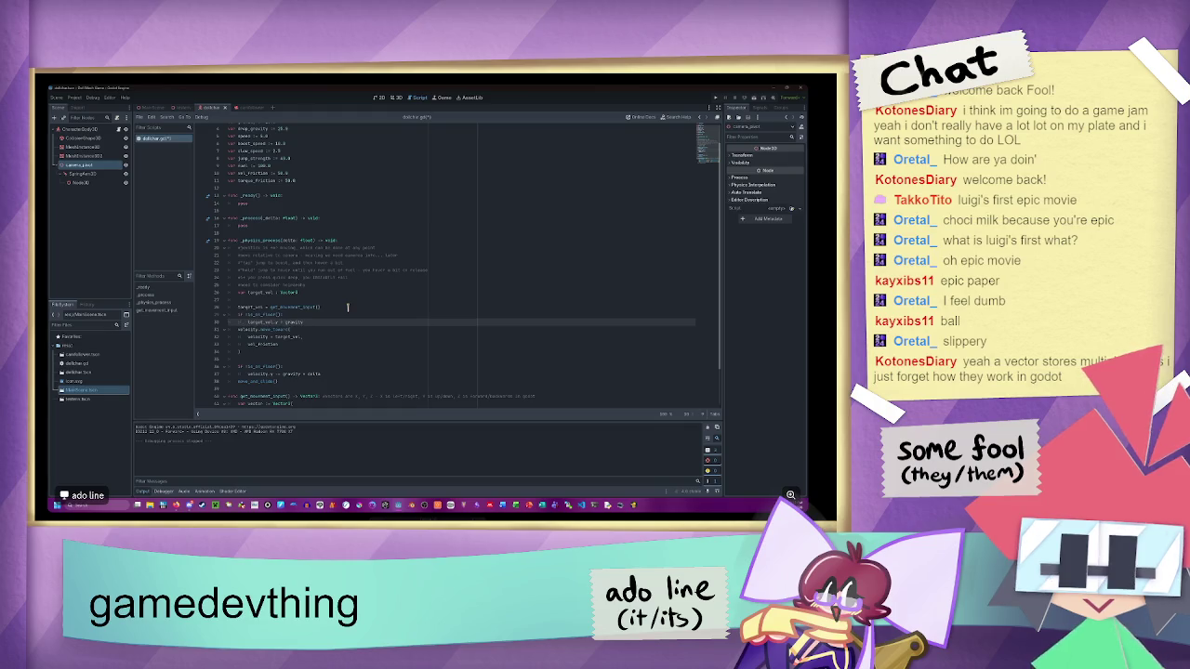
key("Down")
key("Down")
key("Down")
key("F5")
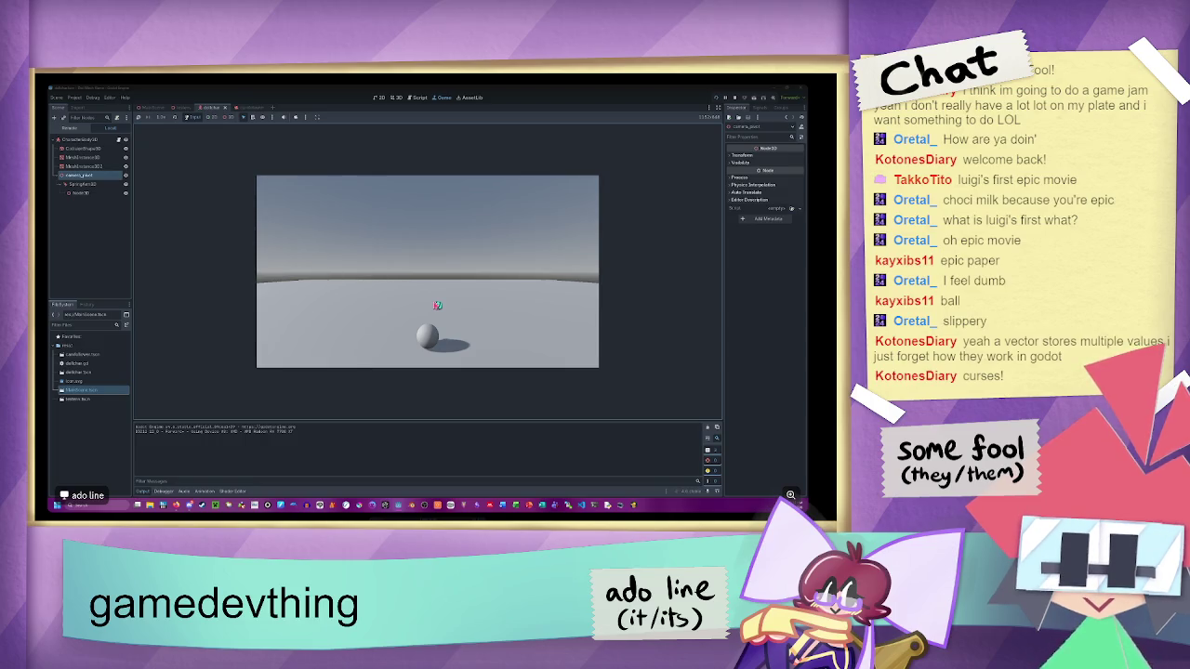
left_click(745, 97)
- Change speed from 5.0 to 10.0 and boost_speed from 100.0 to 20.0, save, and test-run
double_click(264, 158)
type("10.0")
key("Down")
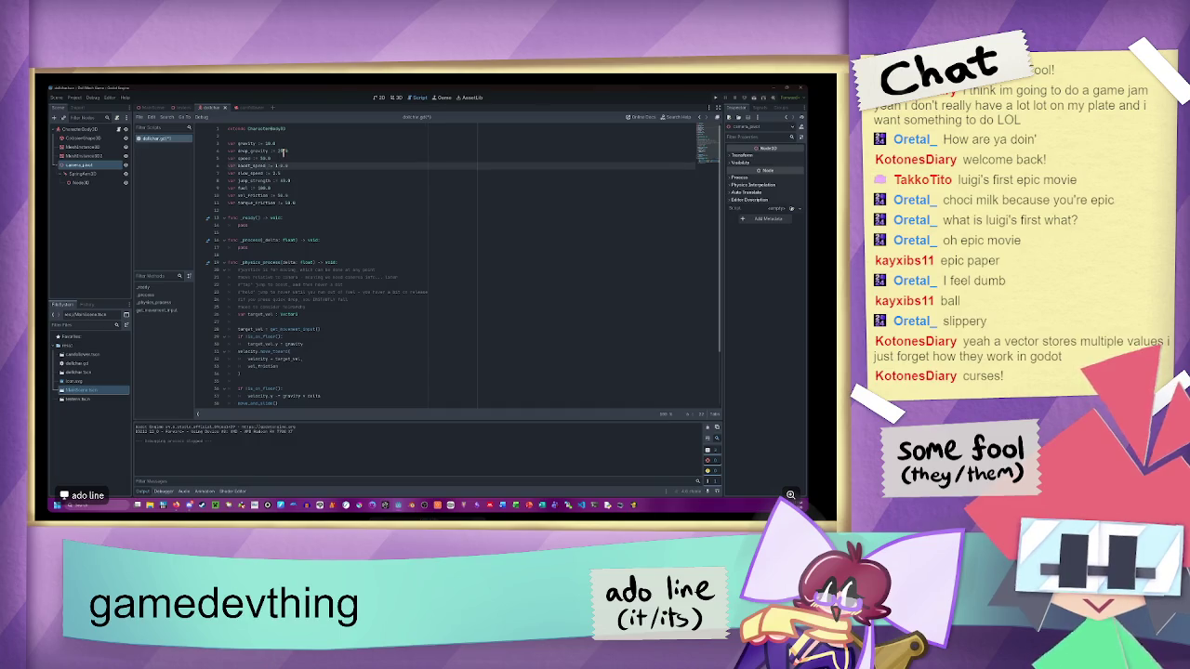
key("Down")
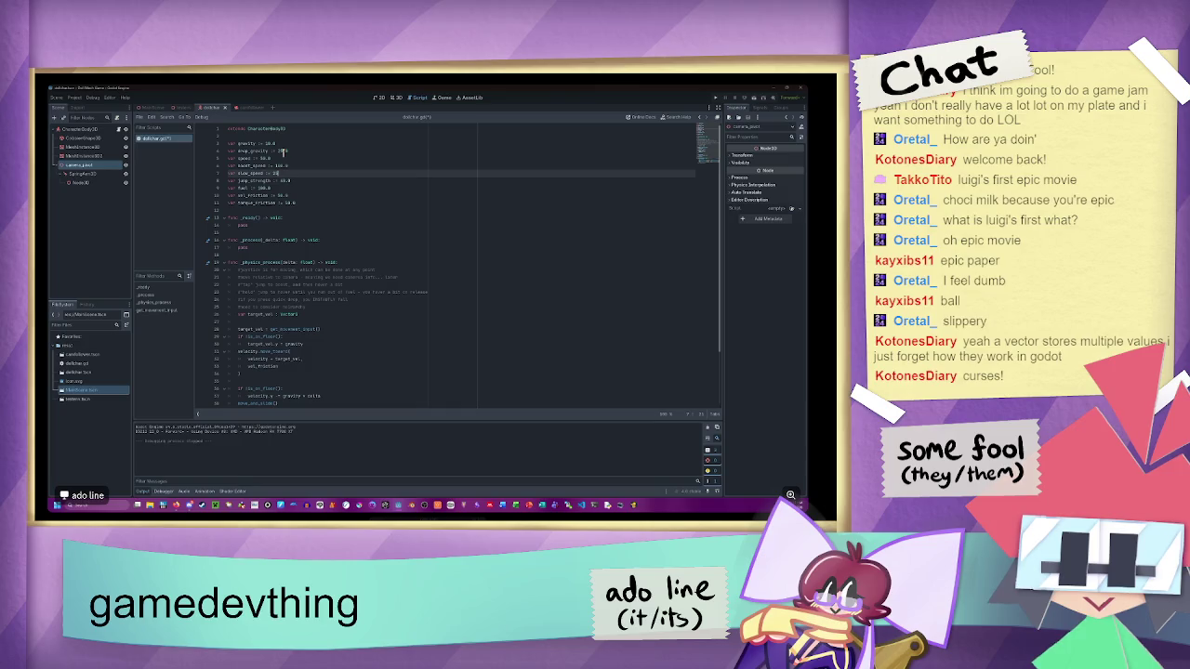
left_click(284, 151)
key("ctrl+s")
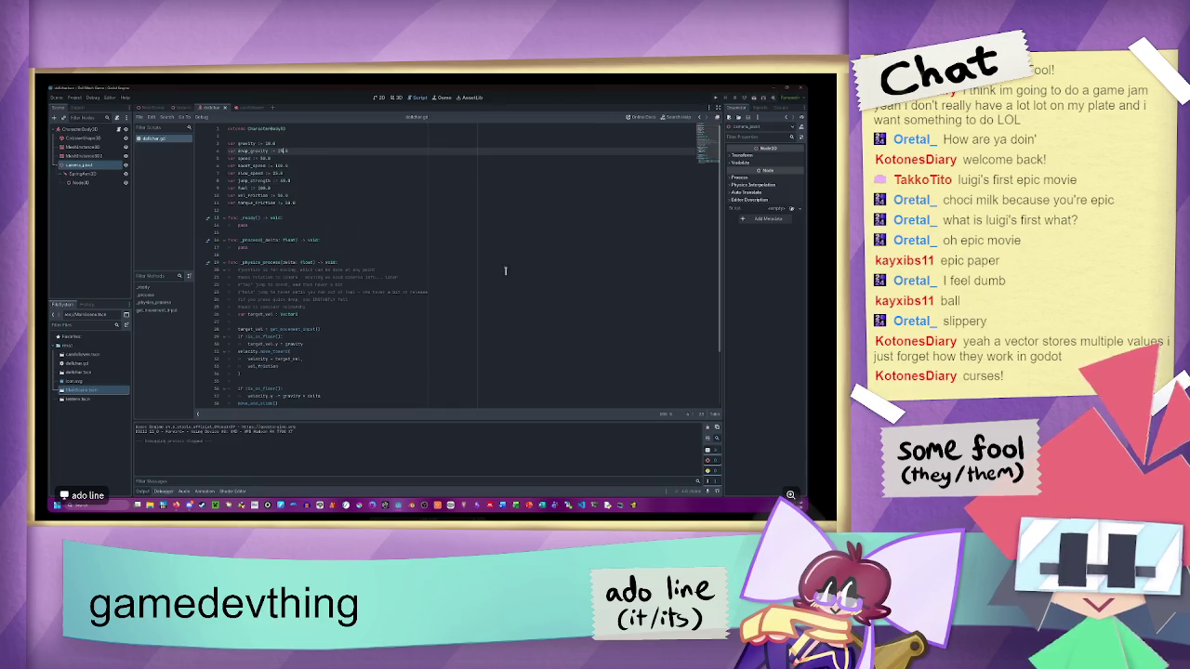
left_click_drag(288, 165, 272, 166)
type("20")
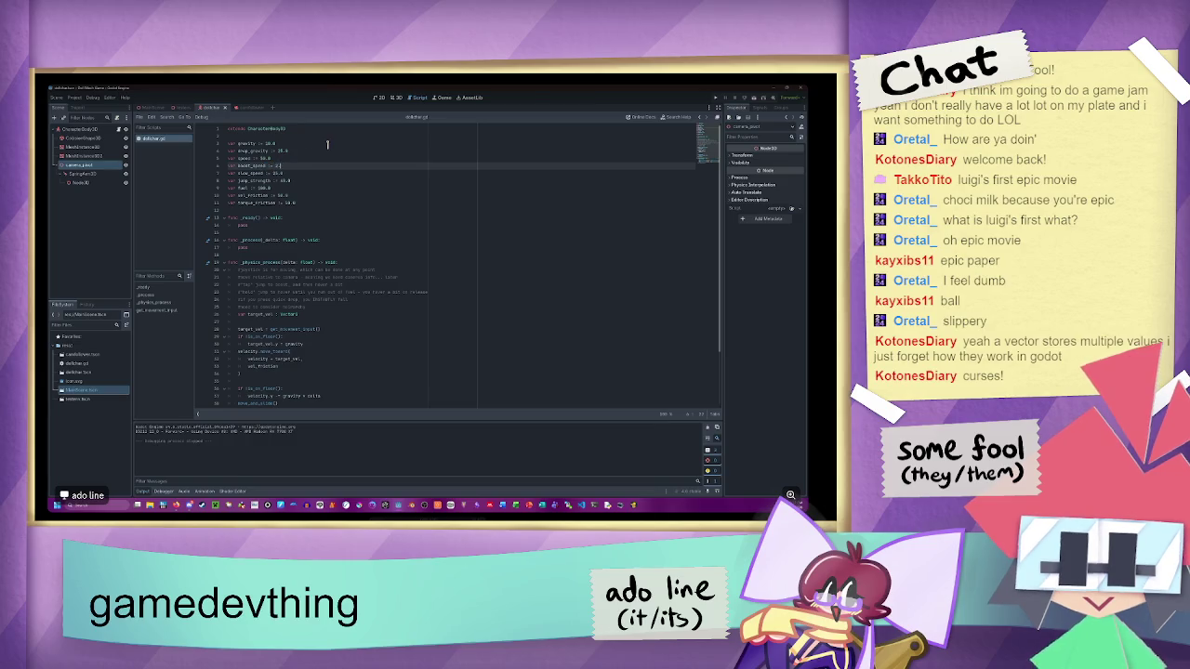
type(".0")
key("Down")
type(".0")
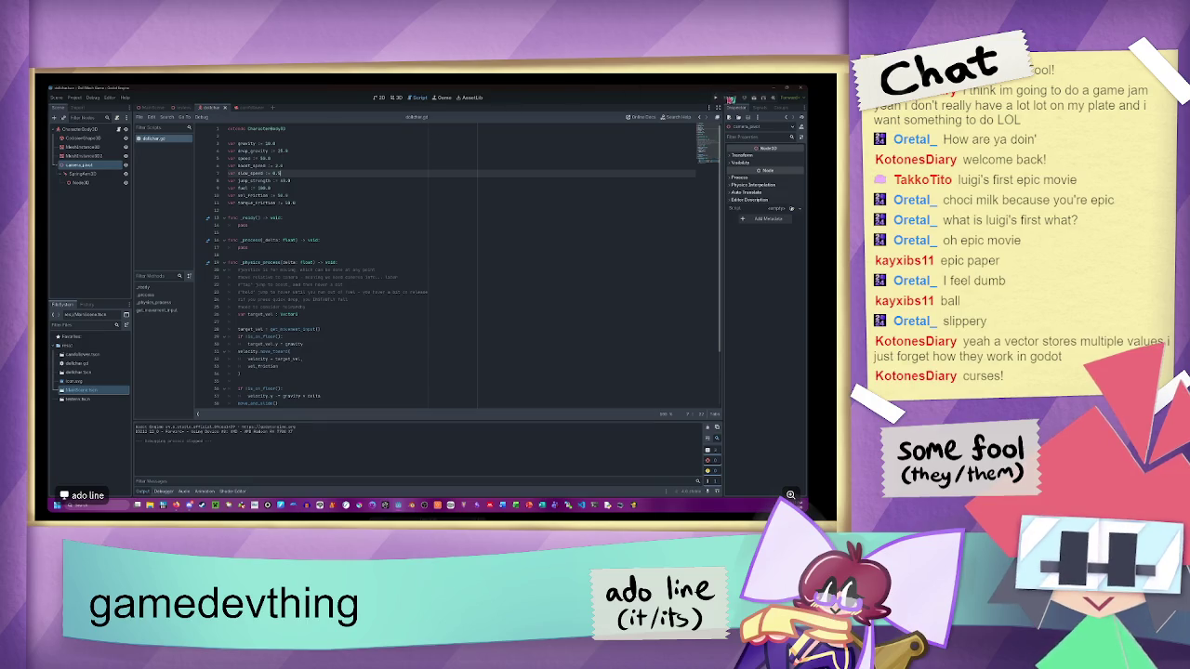
left_click(717, 98)
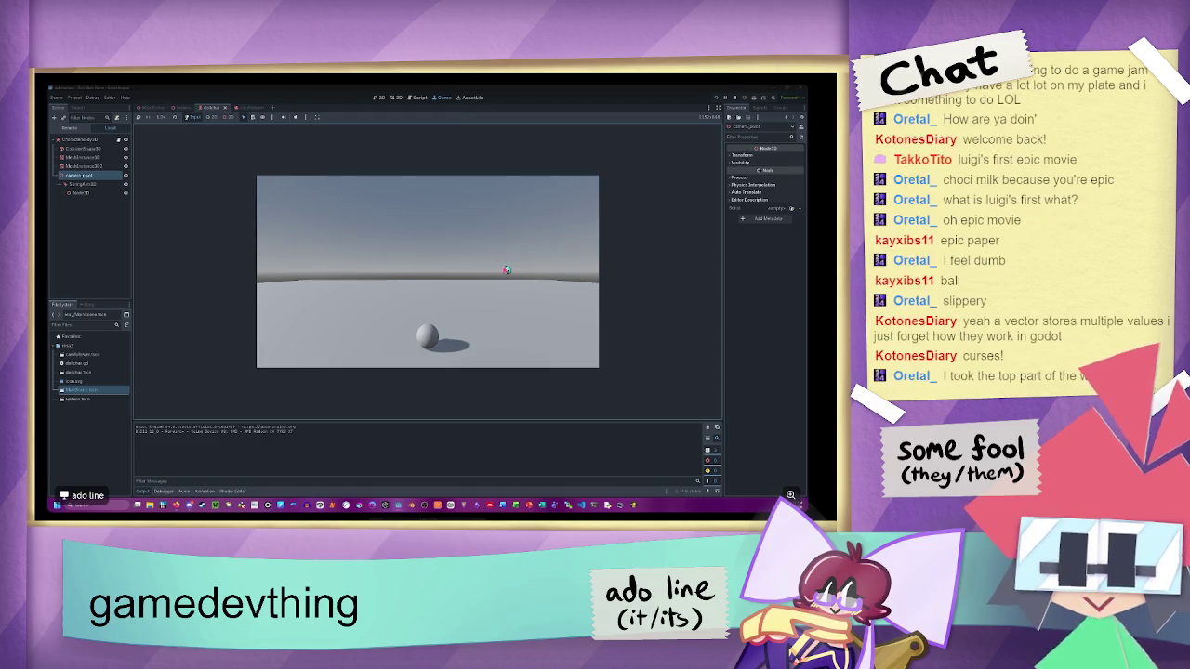
key("F8")
- Add 'velocity = velocity.move_toward(target_vel, vel_friction)' below the gravity line and run the game
scroll(426, 283, "down", 2)
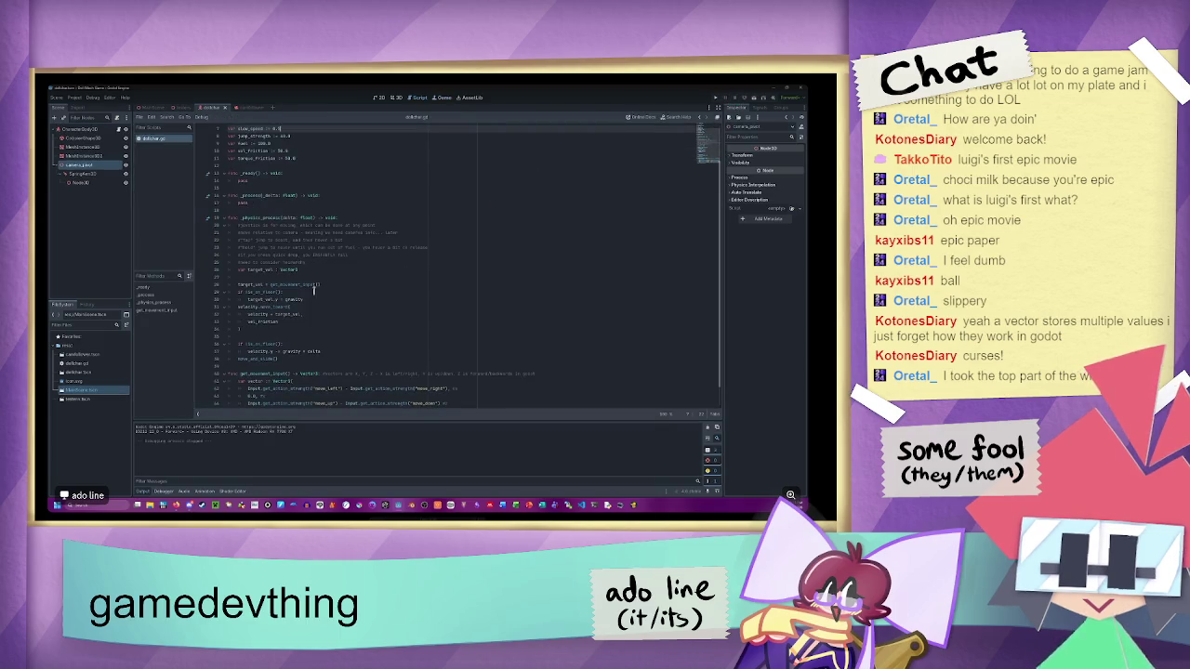
left_click(327, 284)
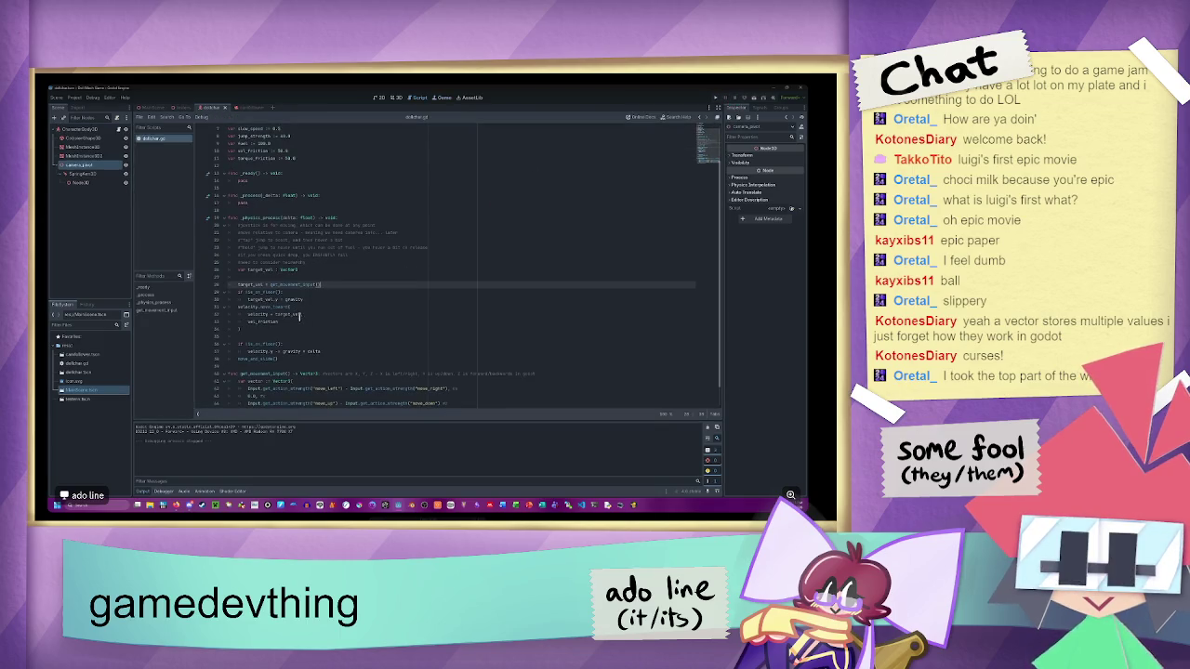
left_click(304, 315)
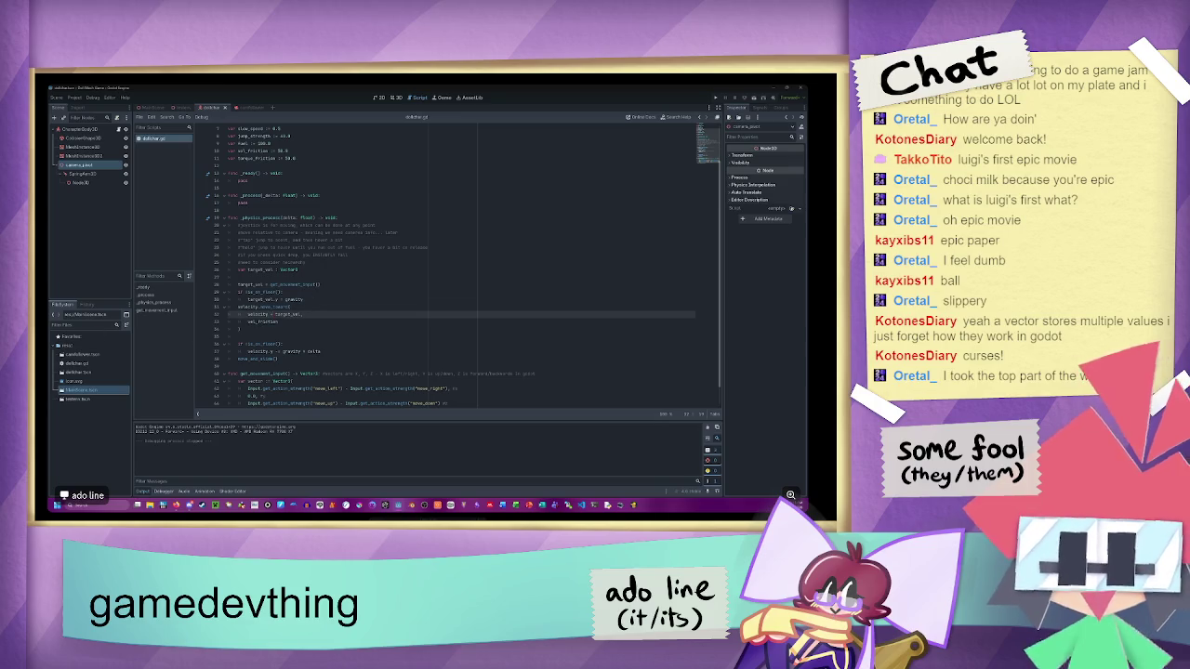
scroll(312, 270, "down", 1)
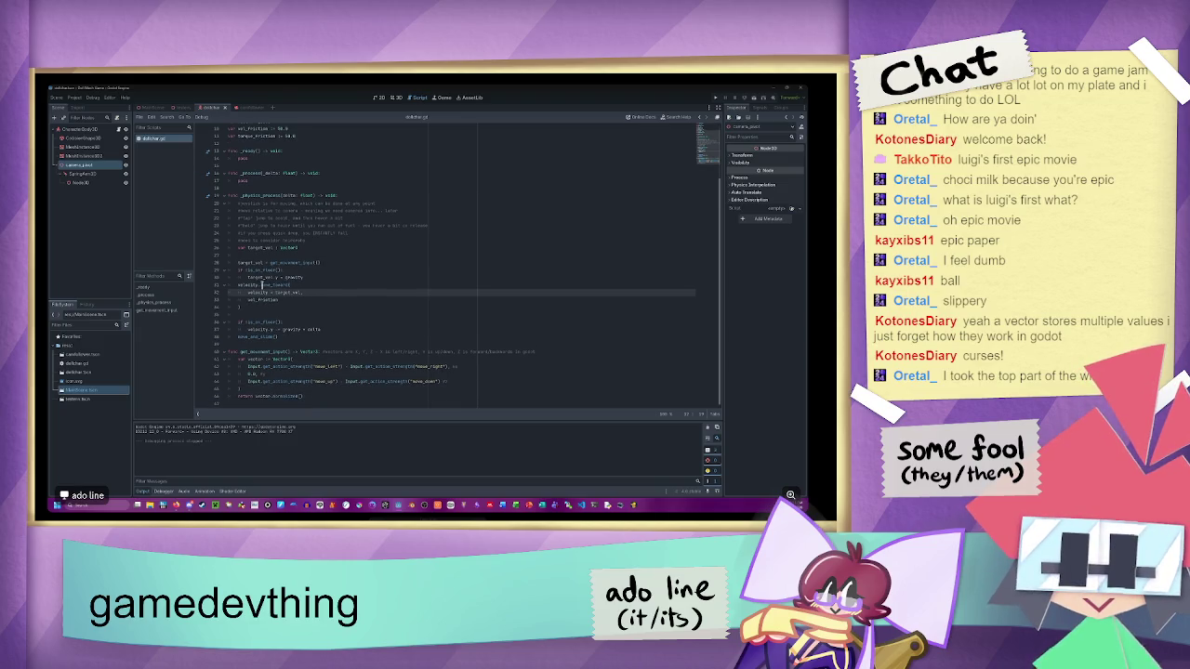
left_click(329, 278)
key("Return")
type("ve")
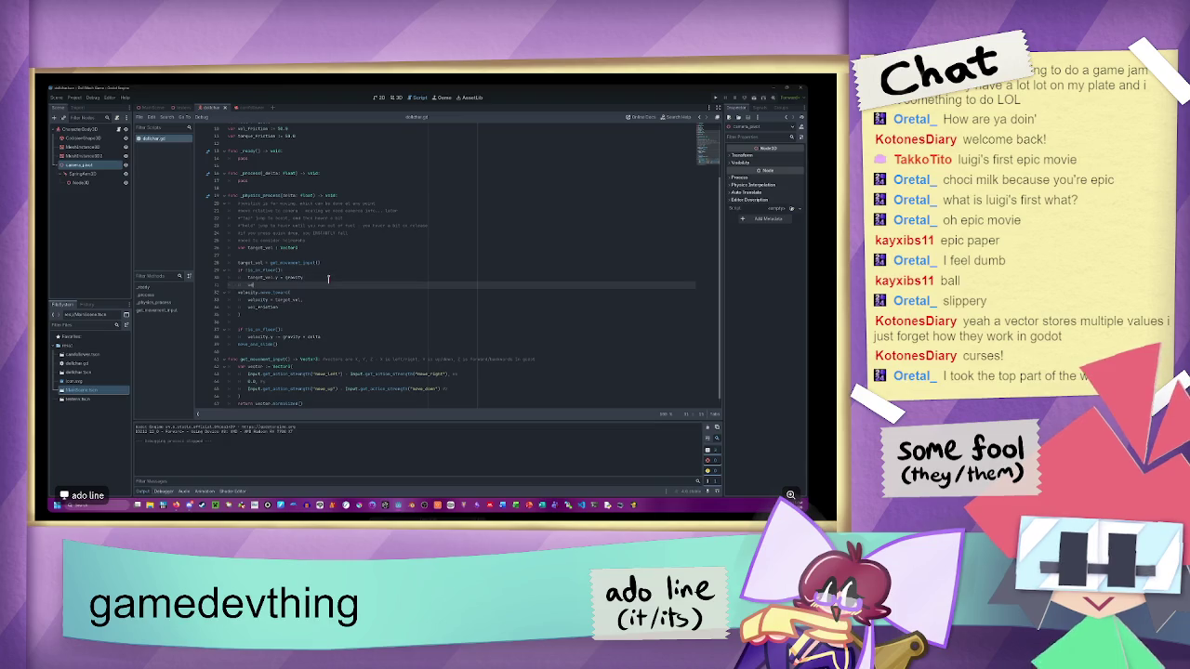
type("locity =")
key("Delete")
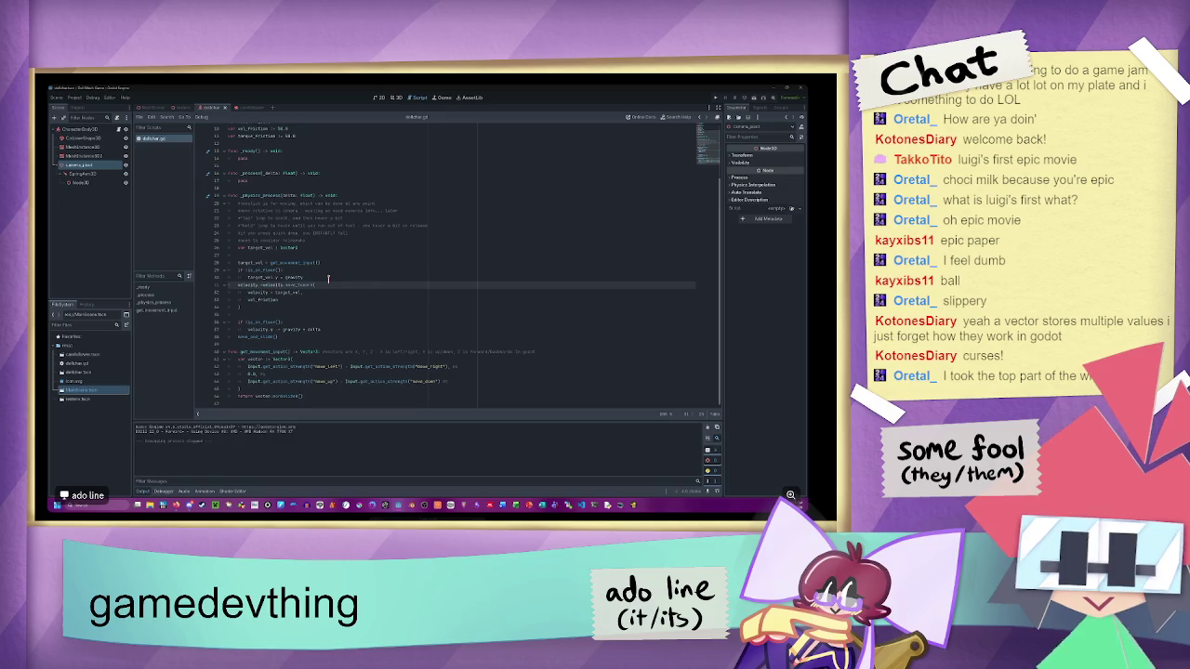
key("Escape")
key("End")
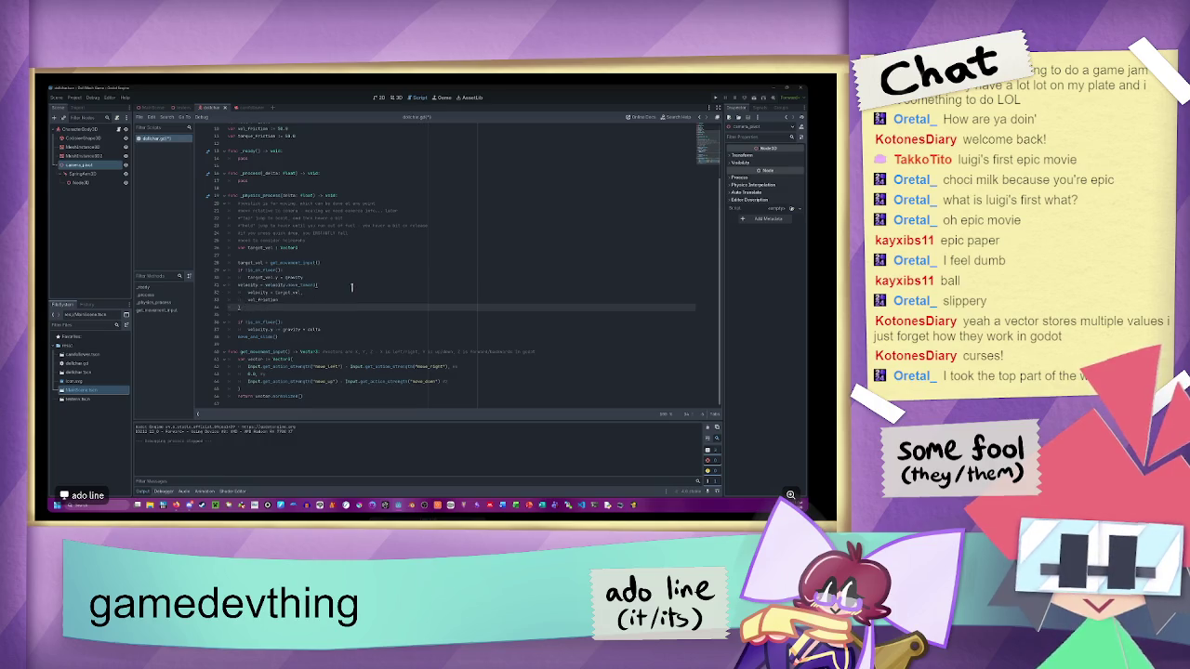
left_click(712, 98)
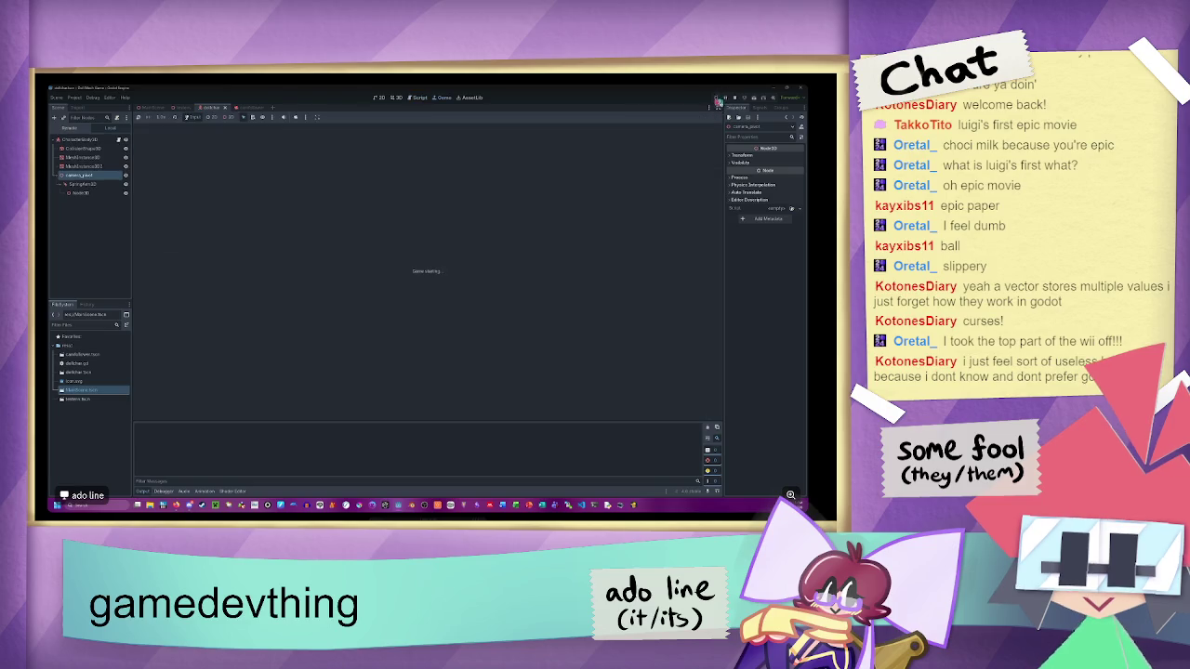
- Restart the game, adjust the target_vel assignment on line 31, and run again
left_click(734, 97)
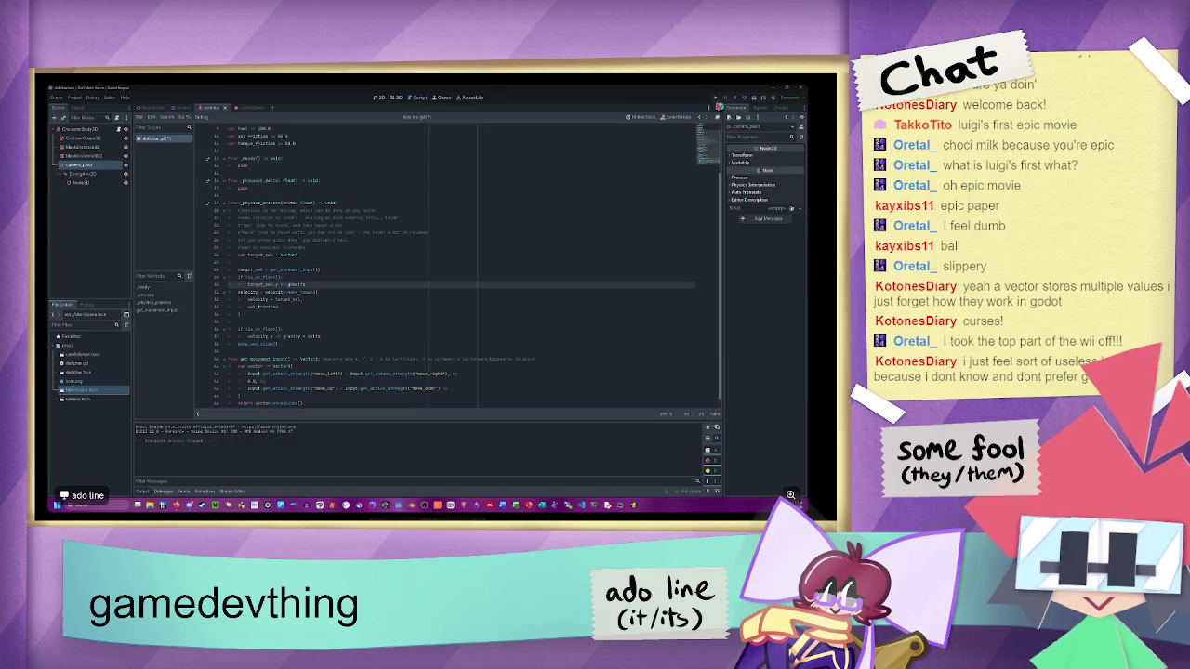
left_click(718, 98)
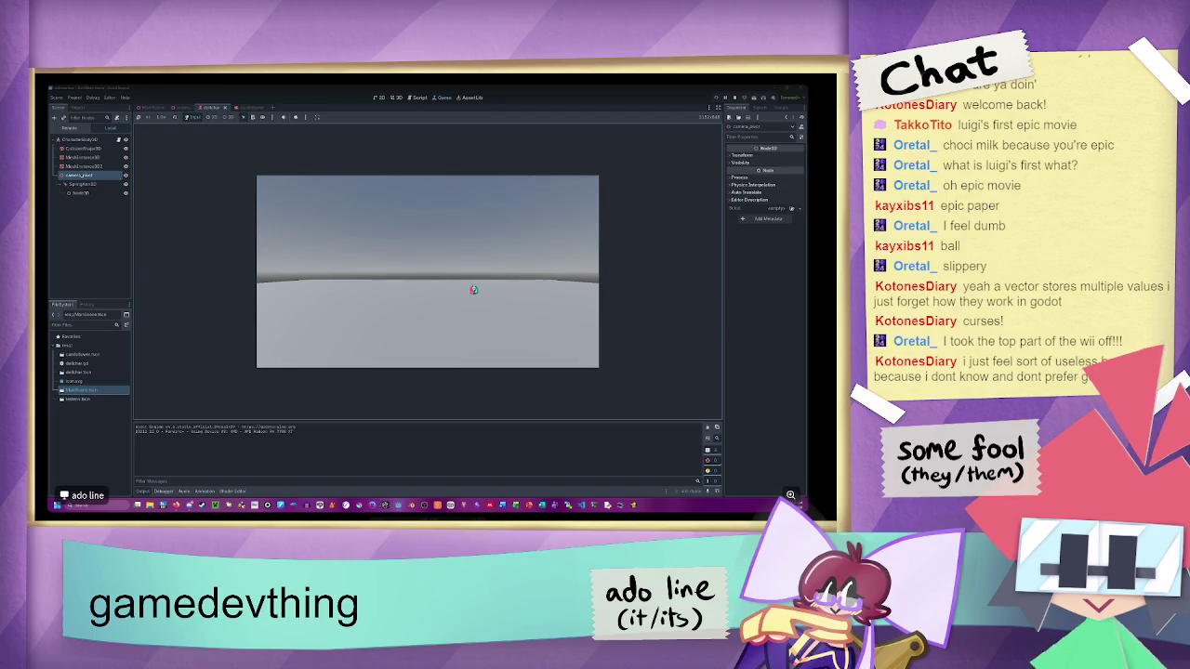
key("F8")
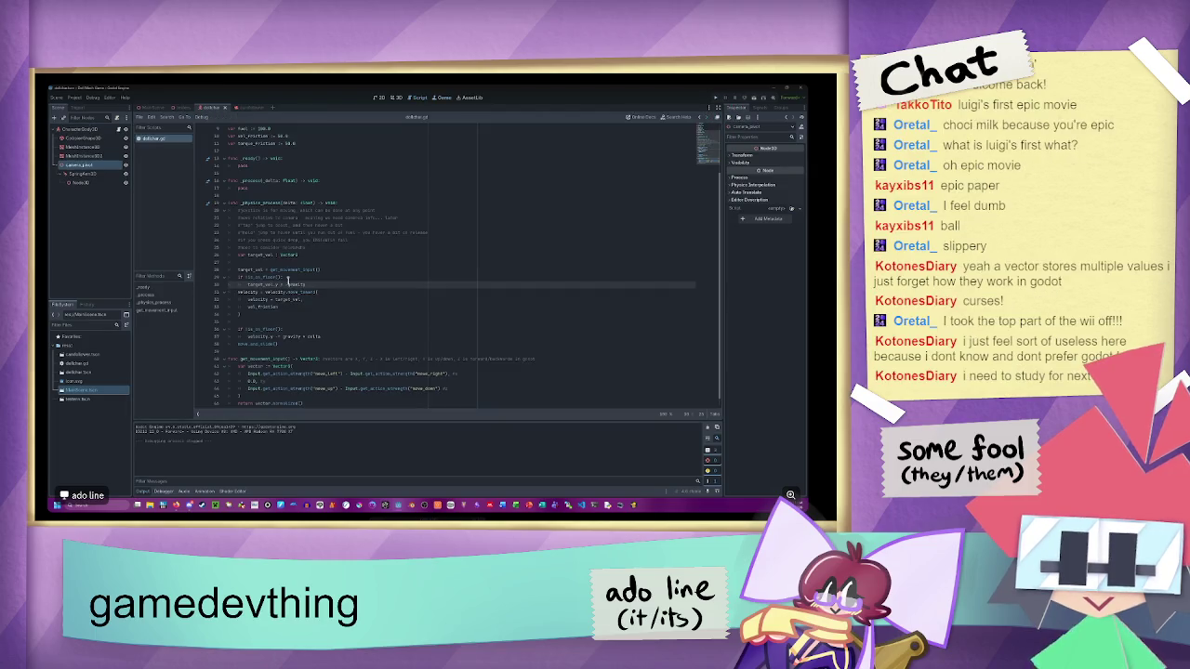
left_click(277, 291)
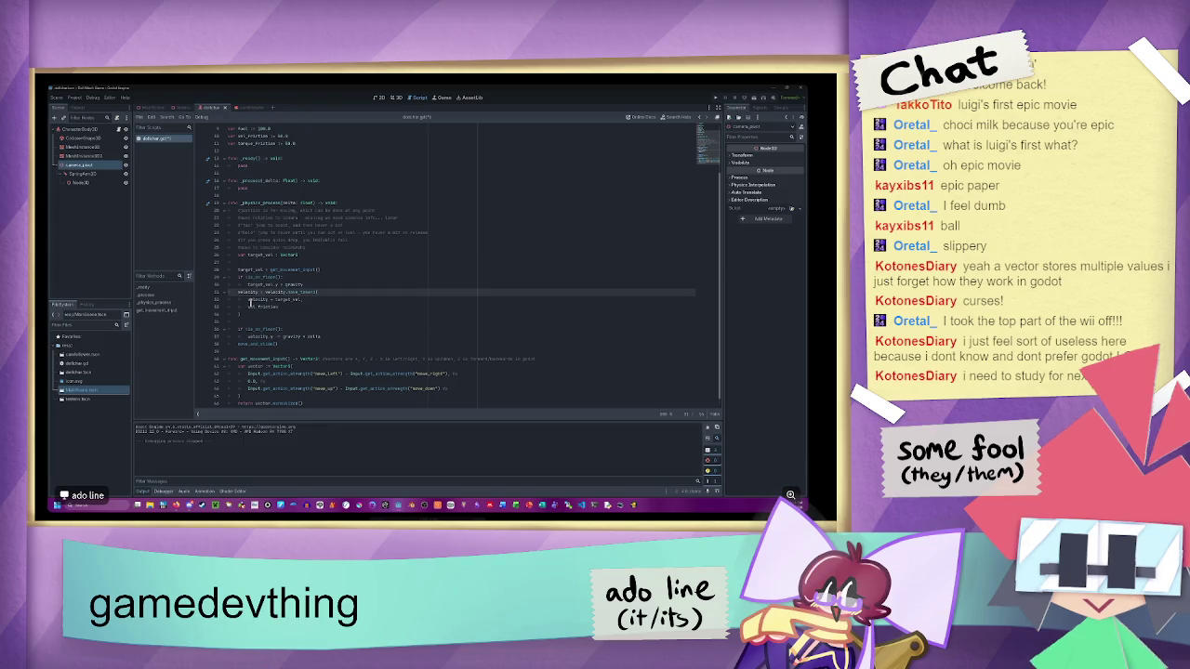
double_click(271, 299)
mouse_move(292, 292)
left_click(715, 96)
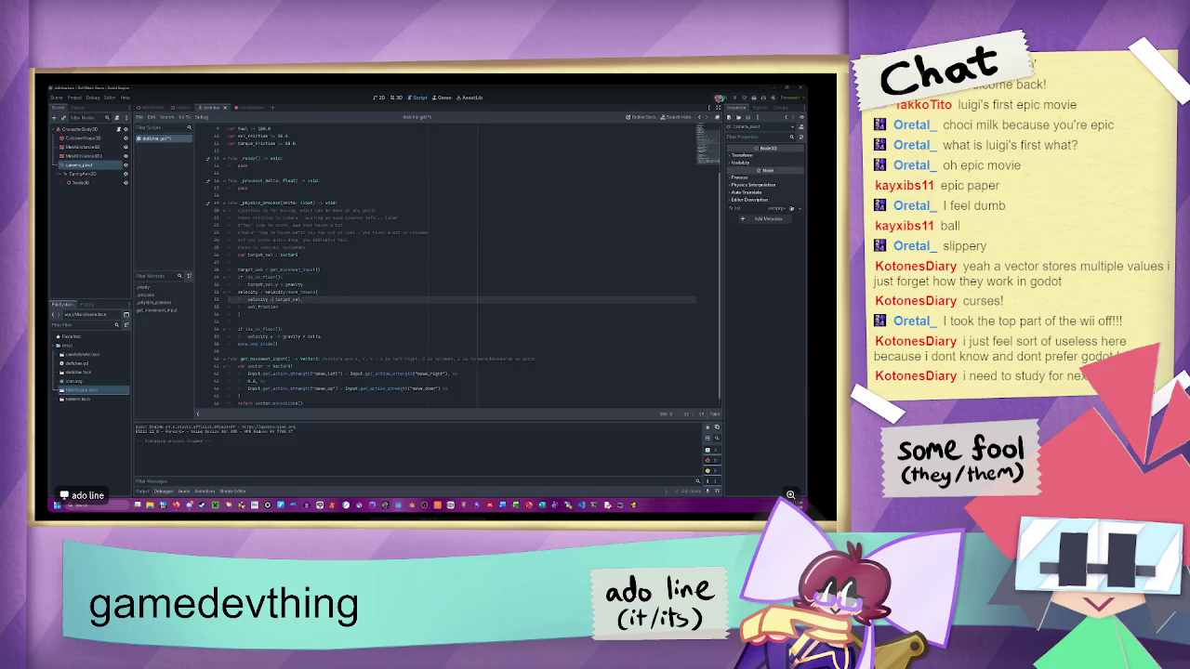
- Roll the ball left and toward the camera with the S and A keys
key("s")
key("a")
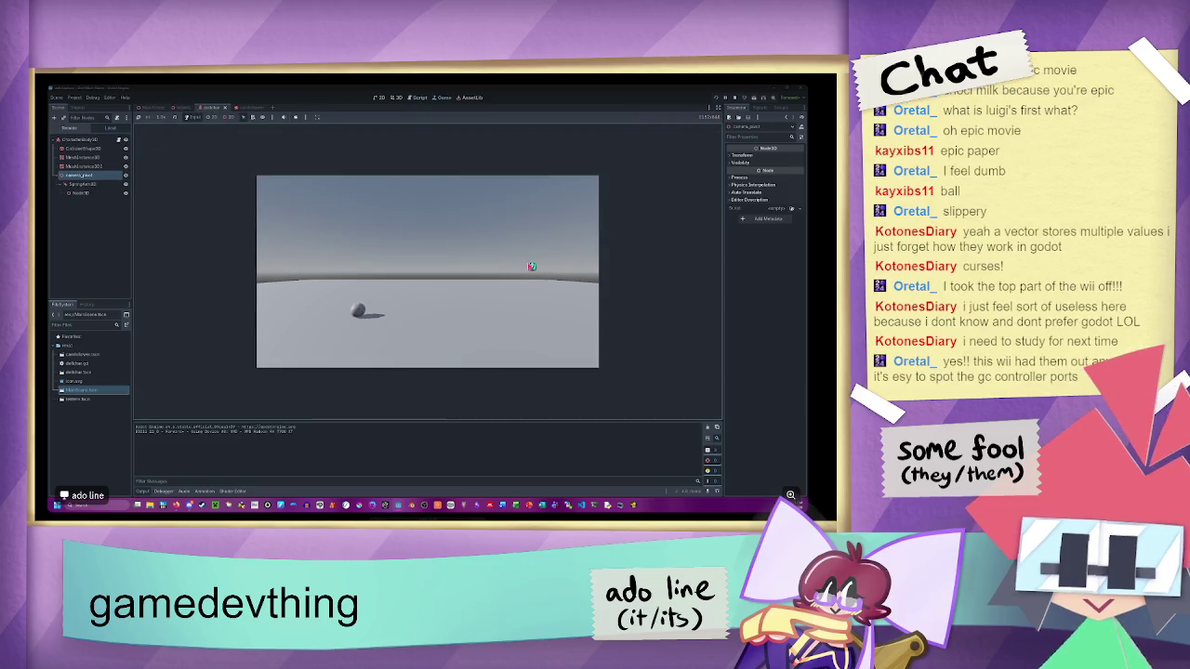
key("a")
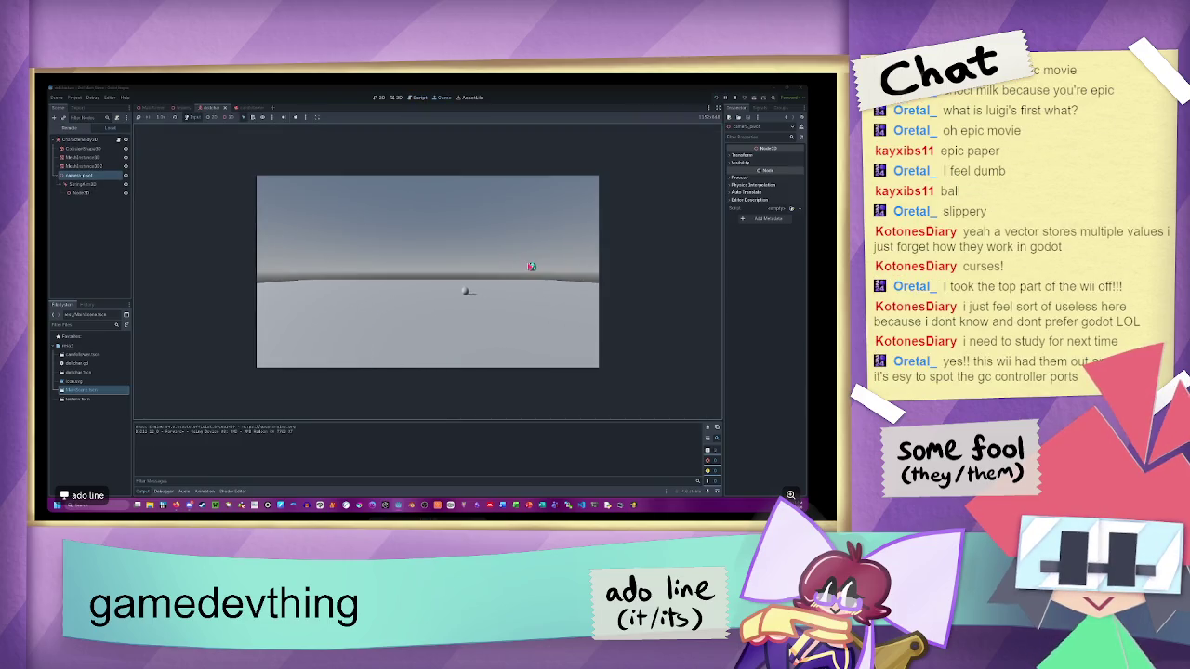
key("s")
key("a")
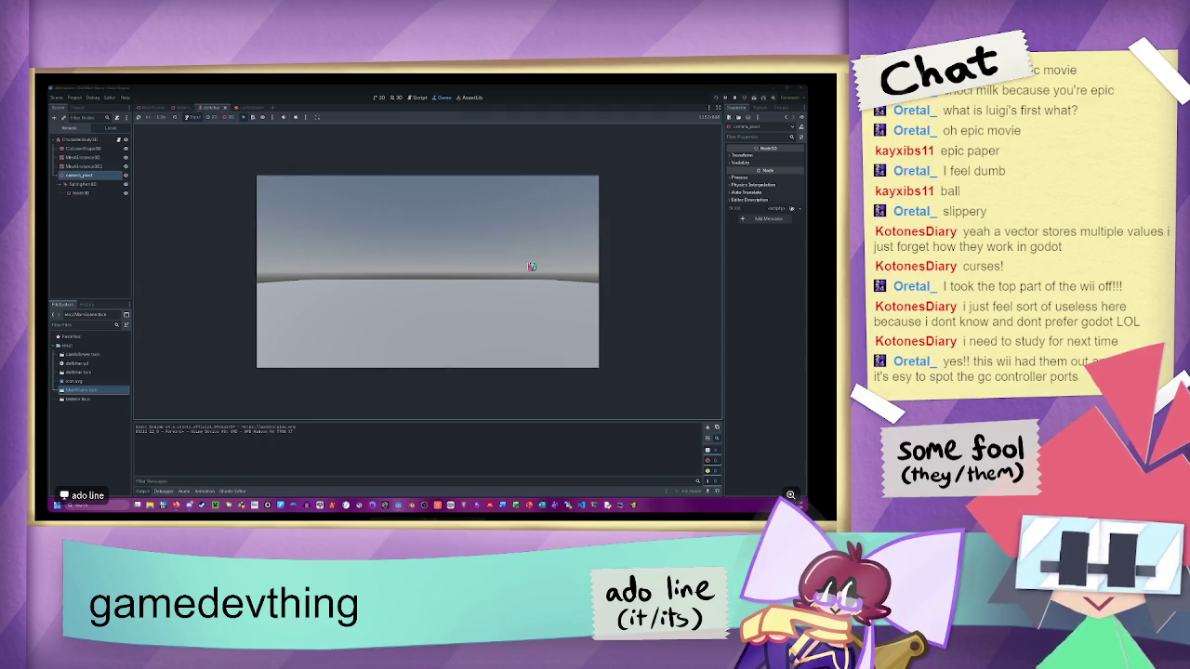
- Restart the game, steer the ball away and back with W and S, then stop it
key("F5")
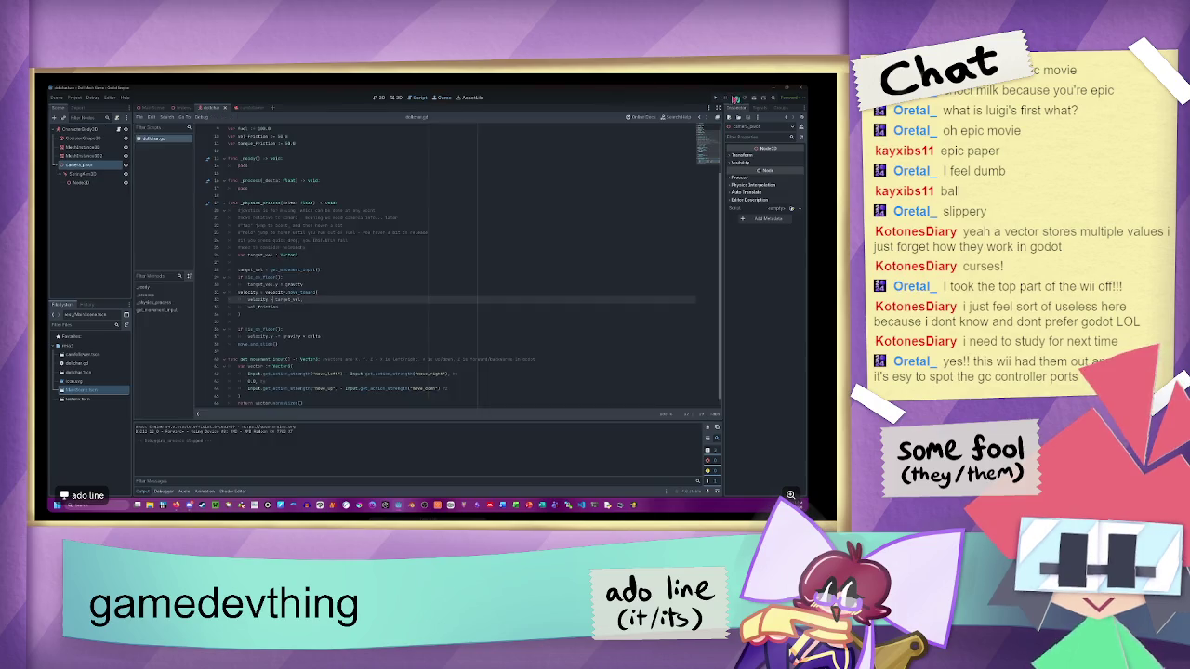
key("w")
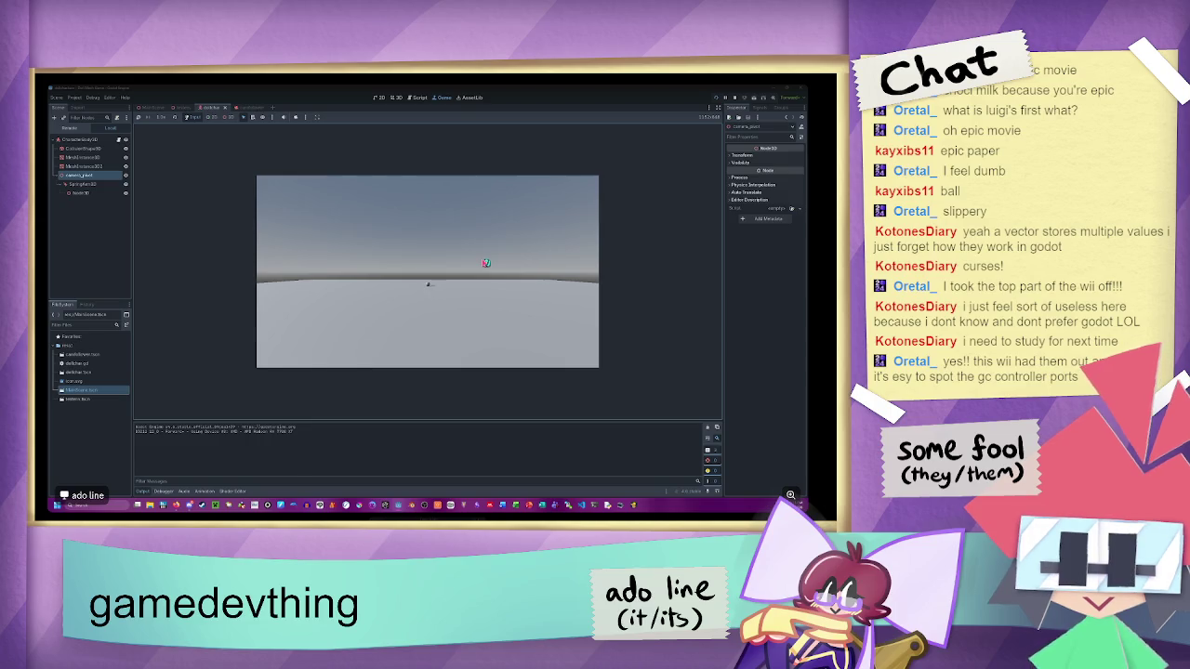
key("s")
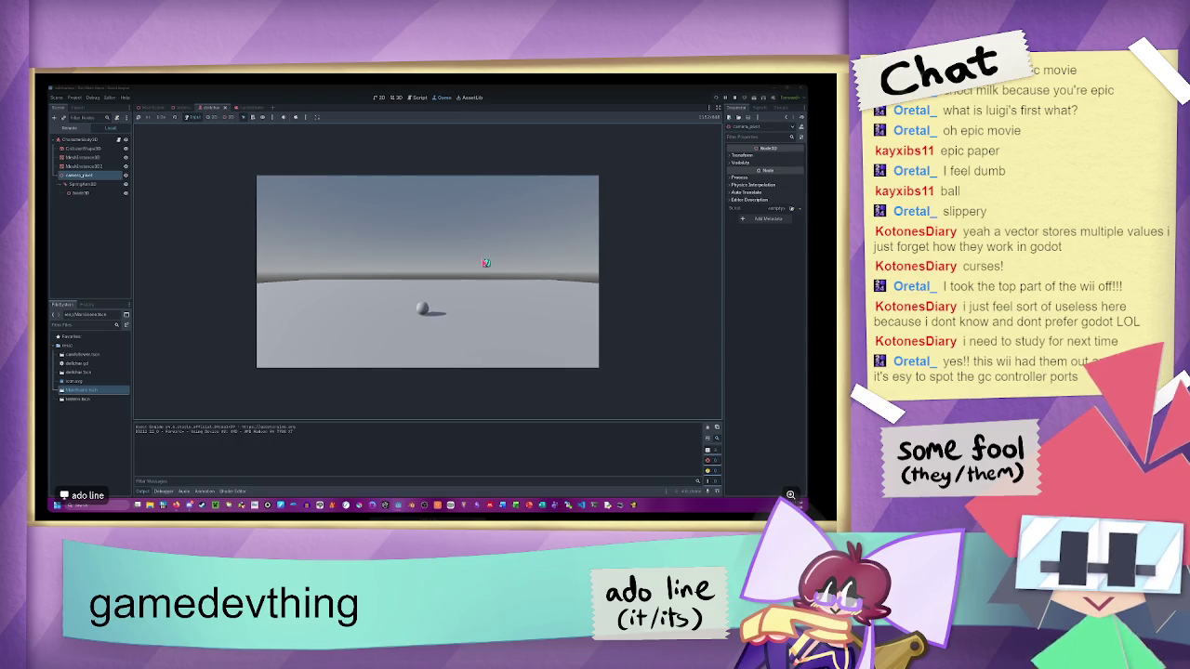
key("s")
key("w")
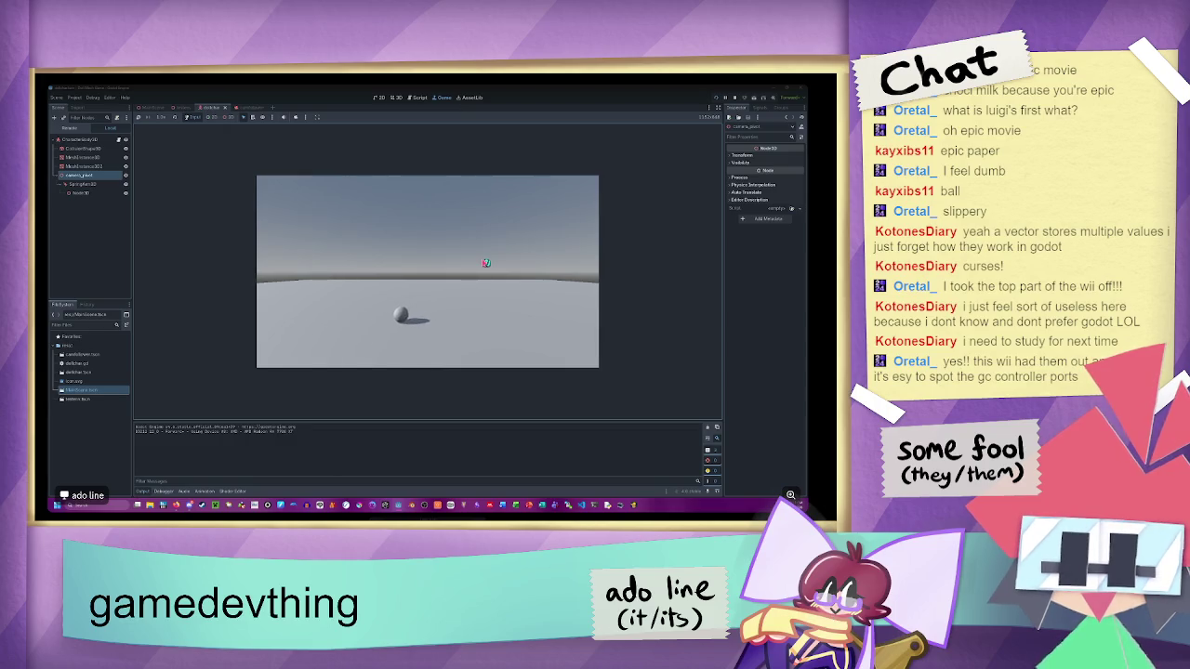
key("w")
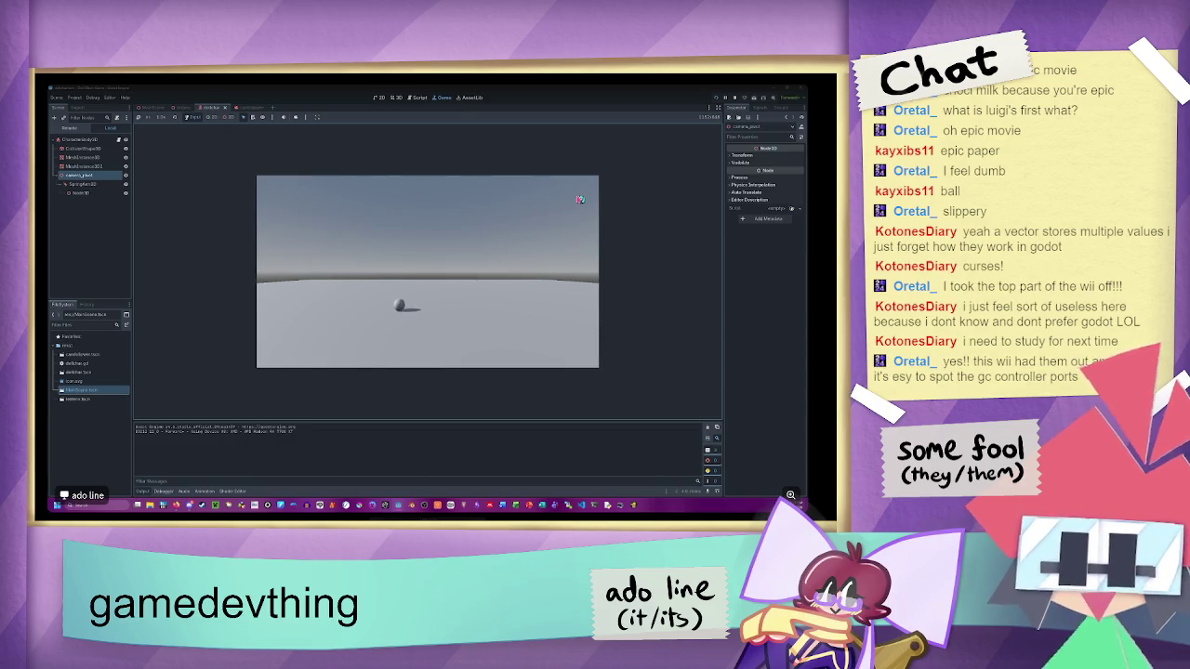
left_click(766, 98)
left_click(297, 313)
key("Return")
key("Return")
- Add a 'print(velocity)' line after the friction block
type("pas")
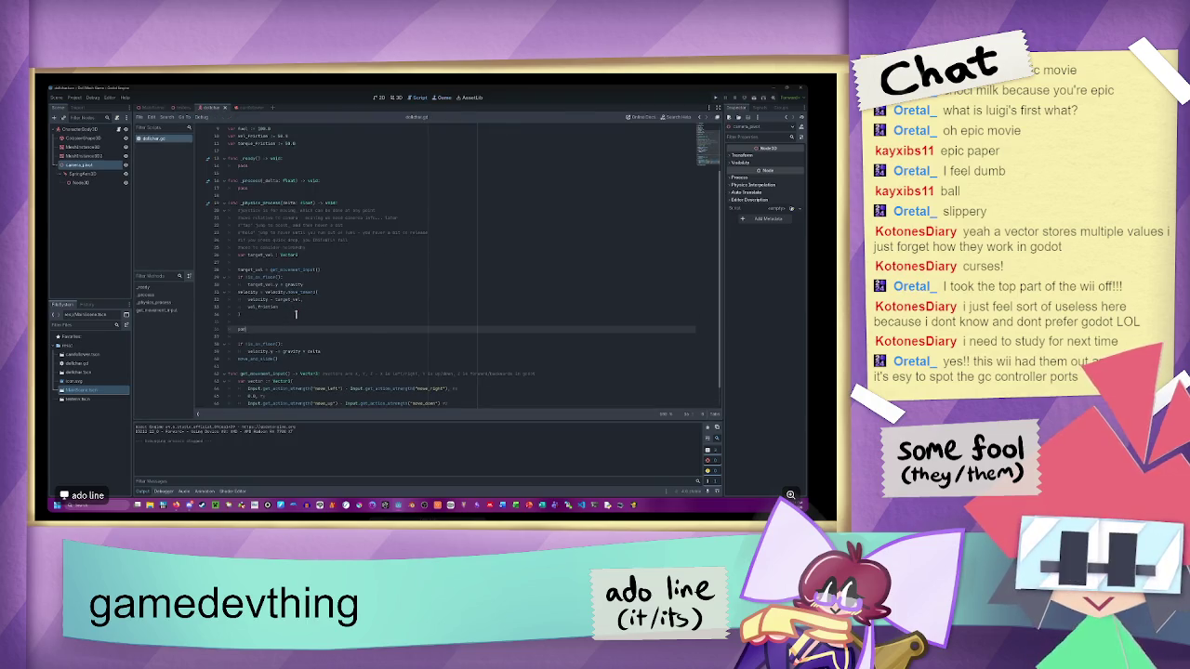
key("BackSpace")
key("BackSpace")
key("BackSpace")
type("print(veloc")
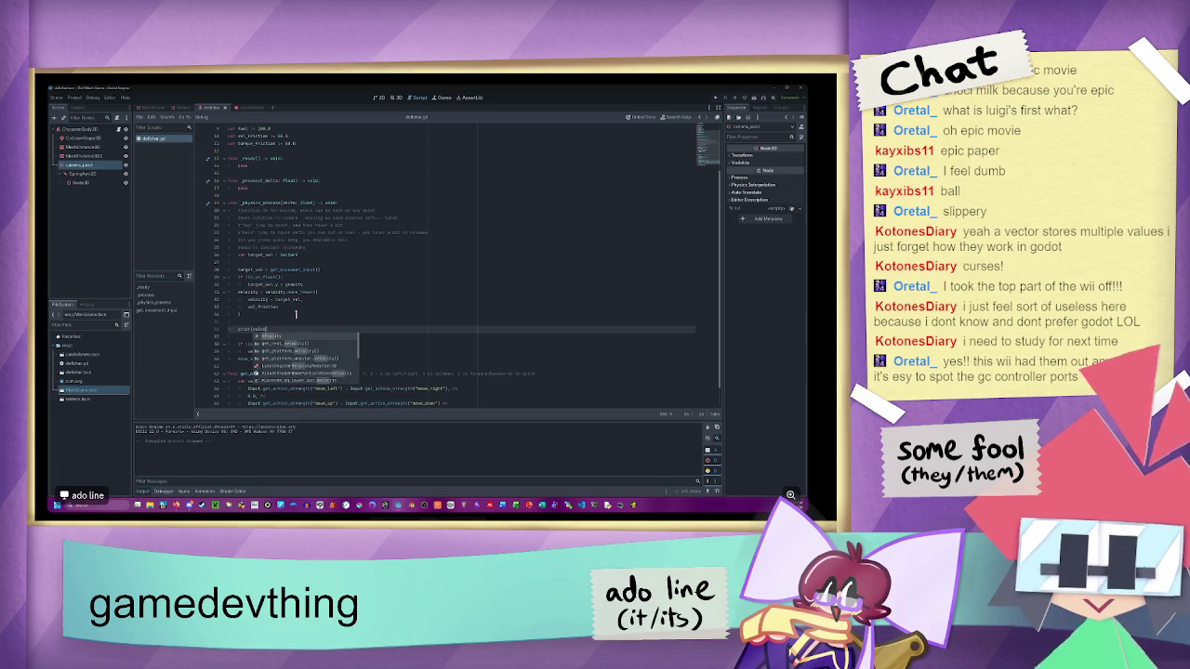
key("Return")
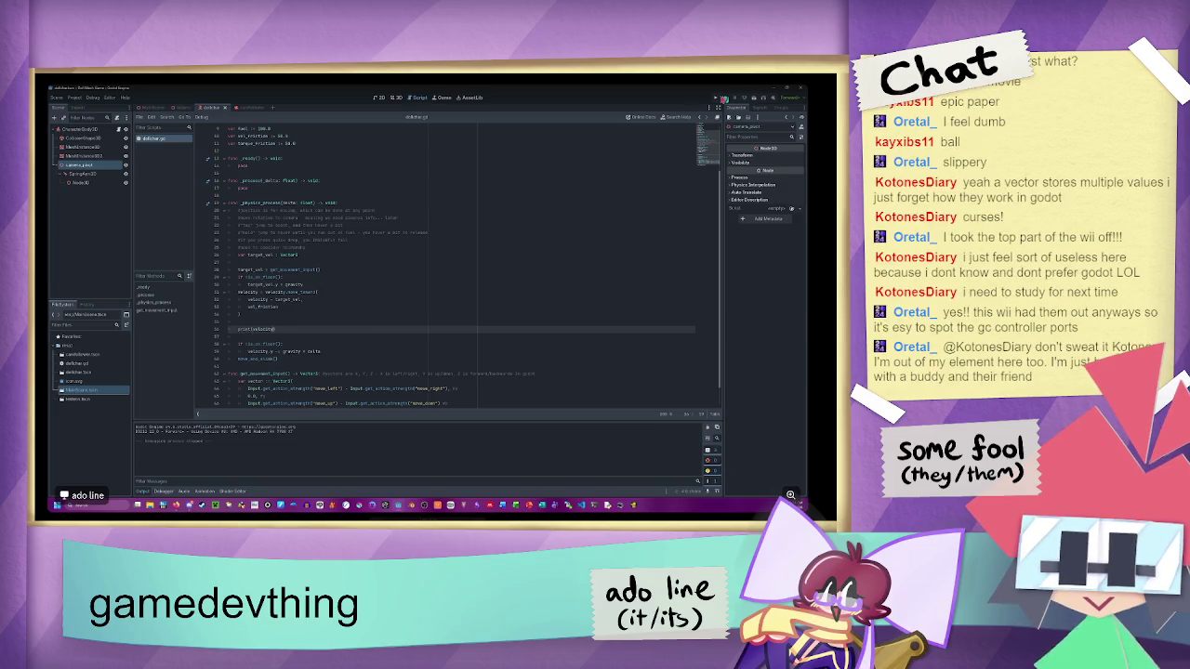
- Run the game and roll the sphere forward and back to log velocity values
left_click(715, 97)
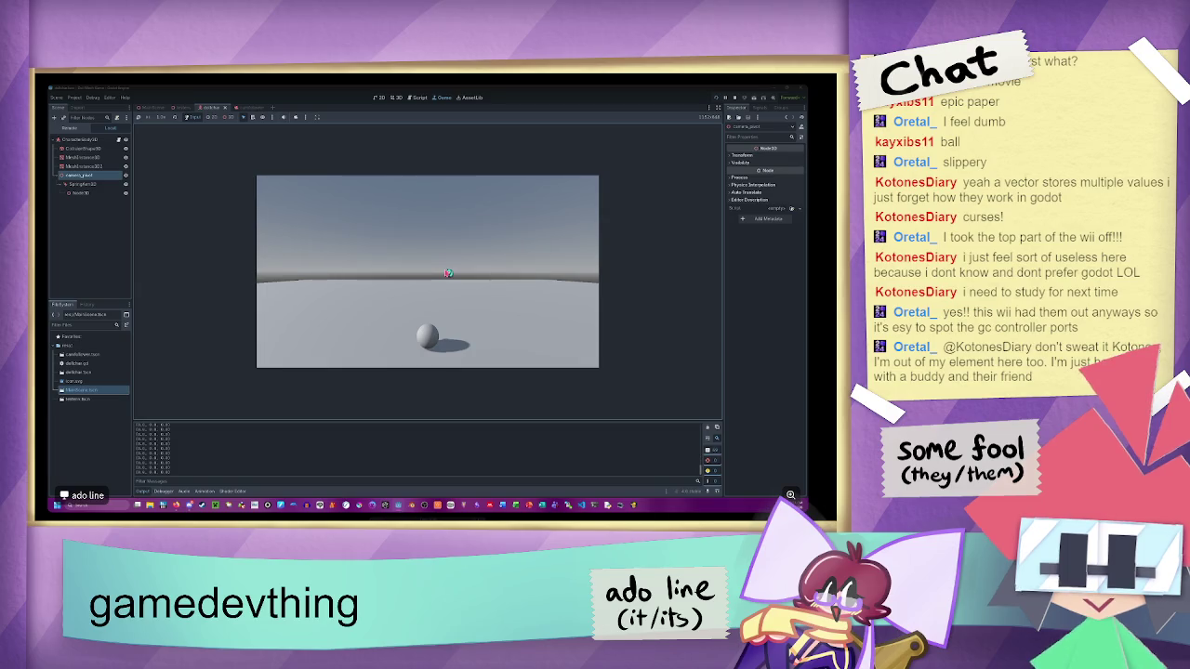
key("Up")
key("Down")
left_click(735, 97)
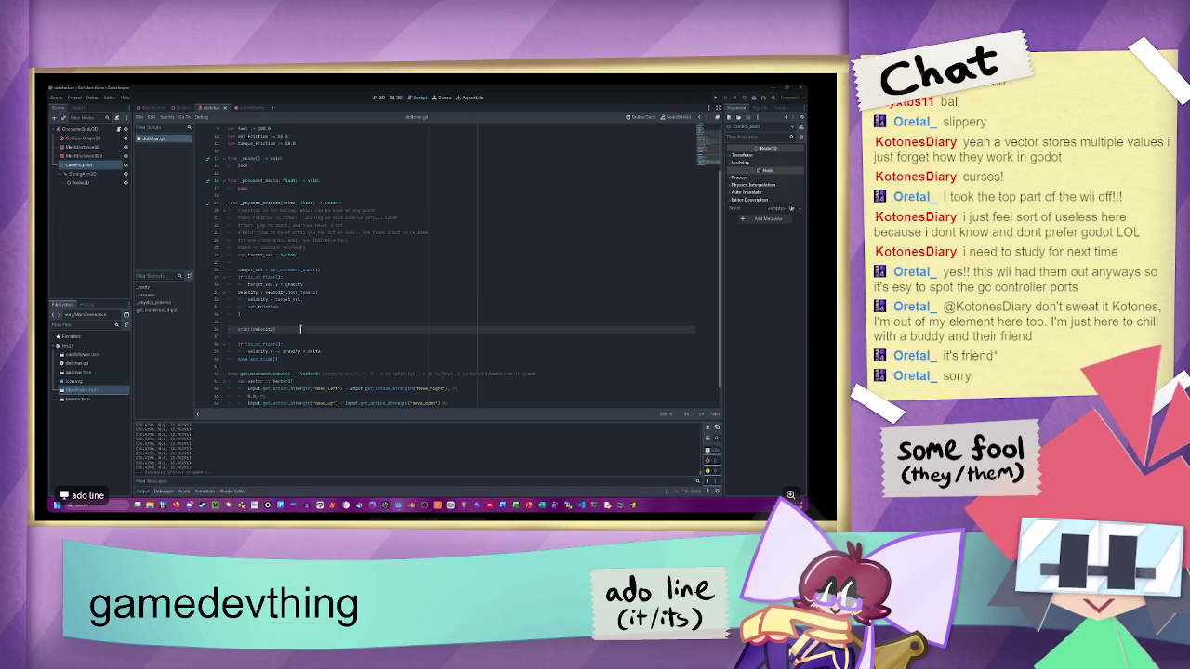
left_click(287, 307)
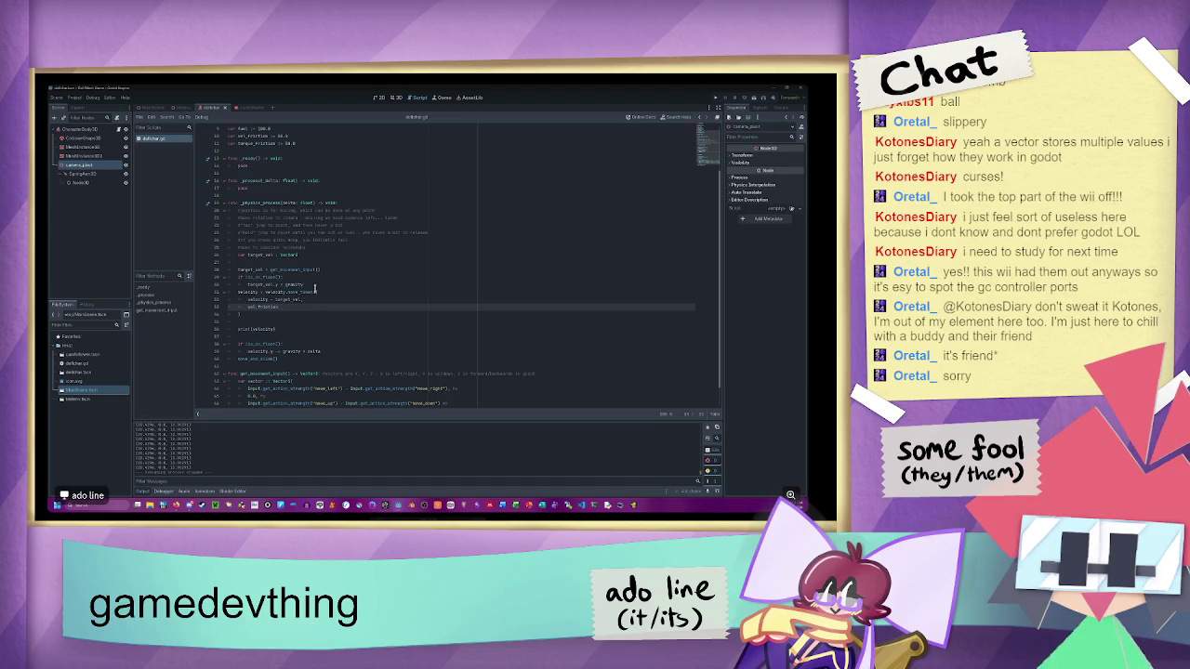
- Delete the 'velocity = ' prefix so target_vel and vel_friction become move_toward arguments, then test-run twice
left_click(300, 300)
type(",")
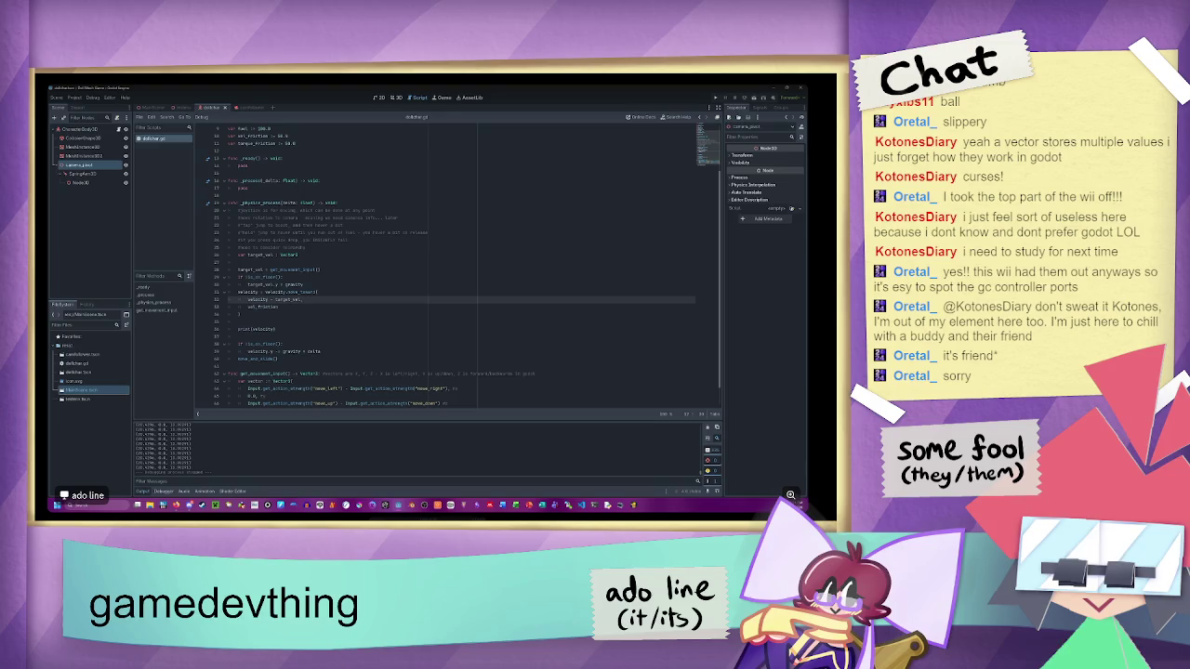
left_click_drag(271, 300, 249, 299)
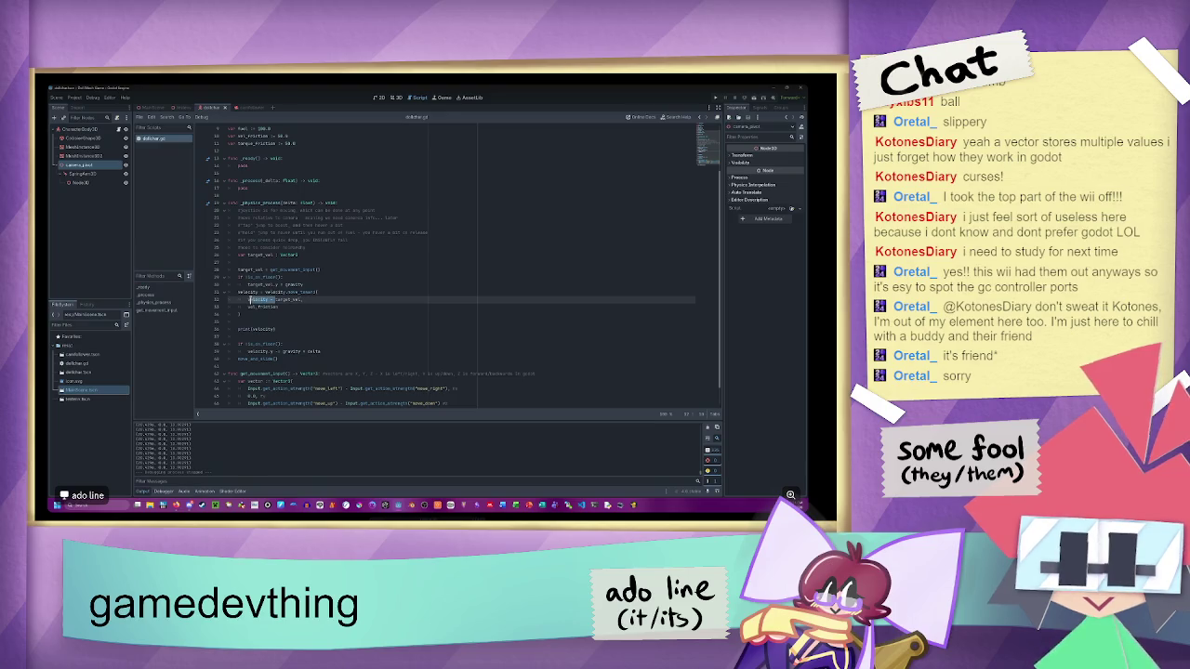
key("BackSpace")
key("F5")
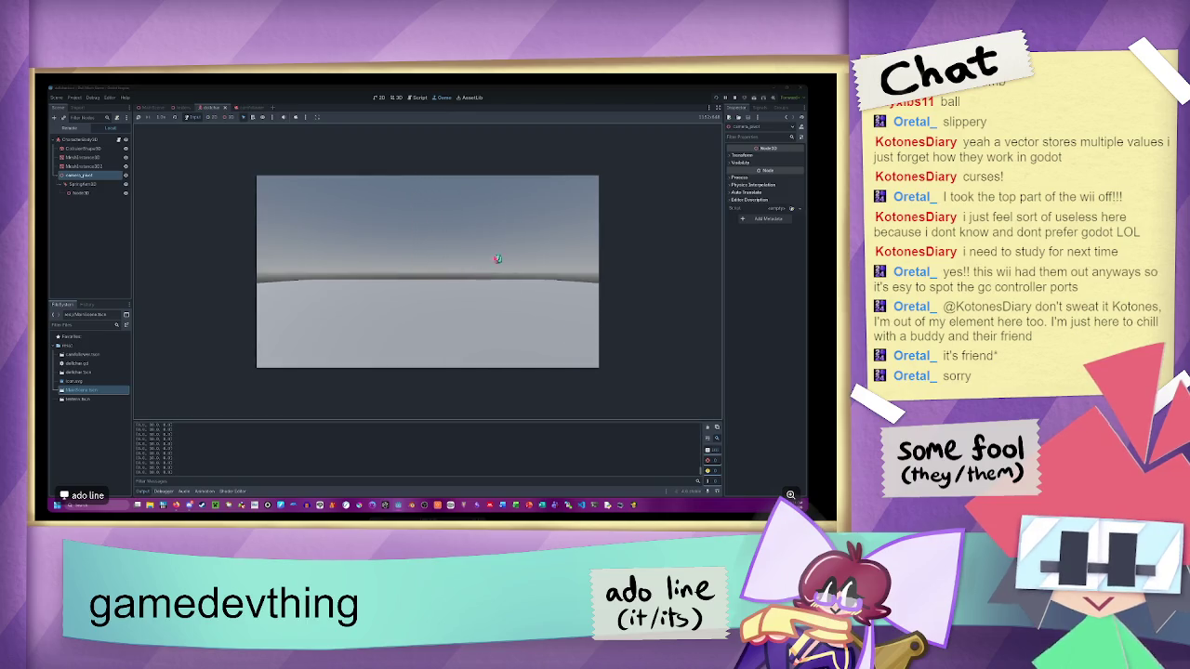
left_click(734, 97)
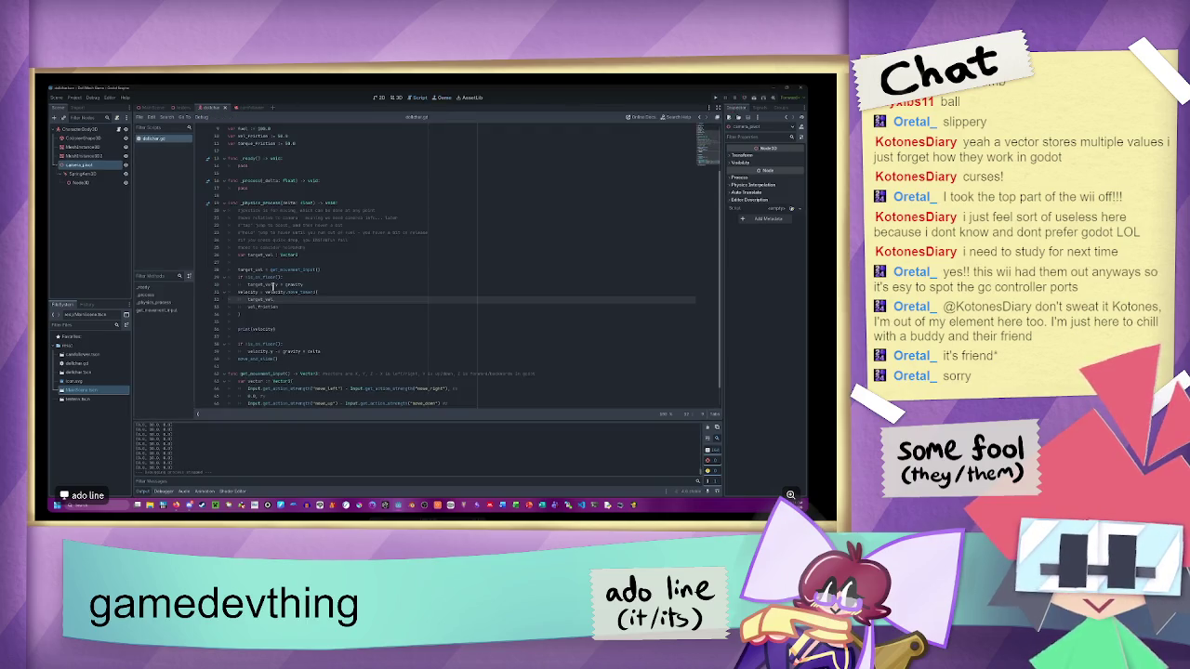
left_click(283, 284)
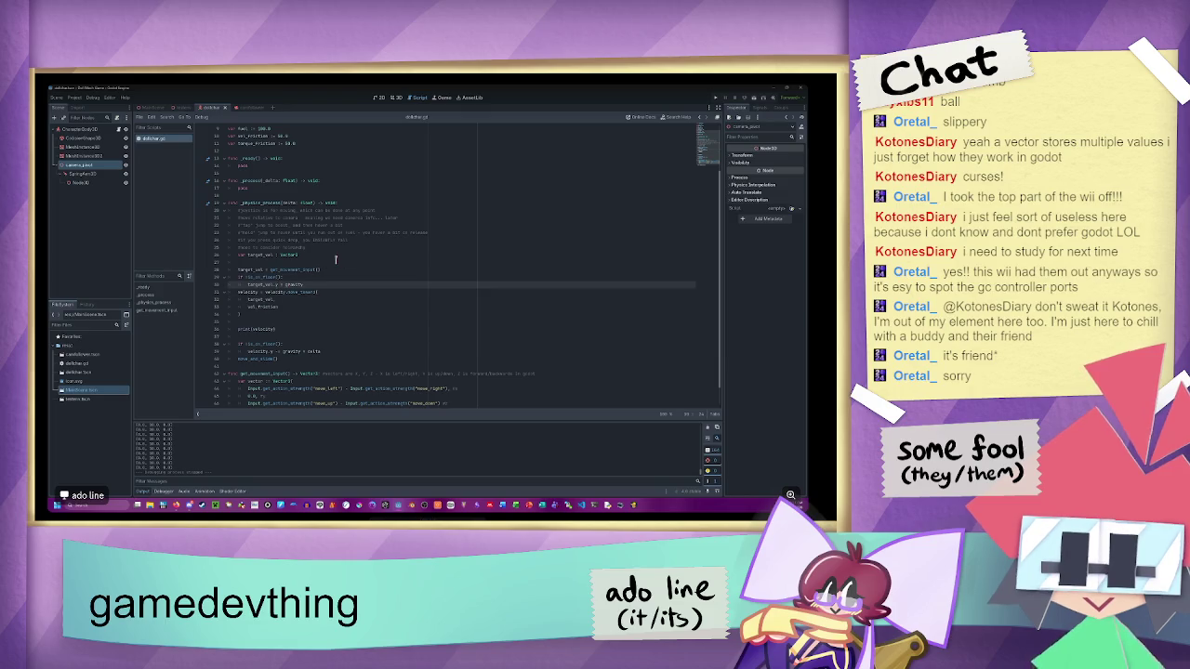
left_click(717, 97)
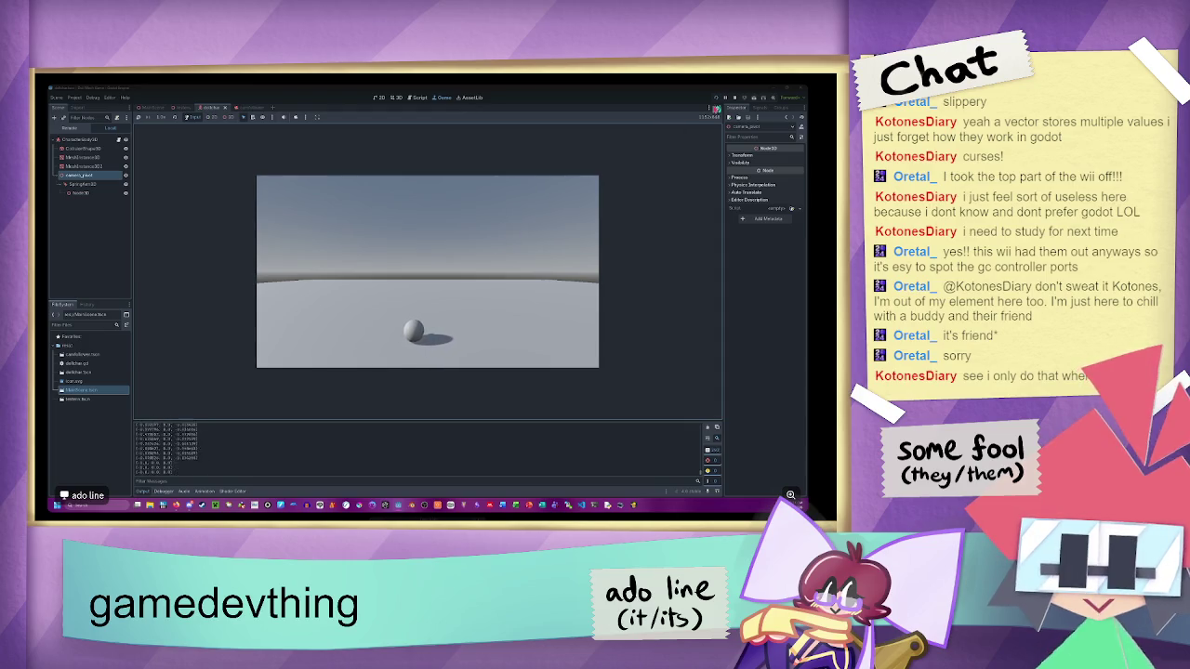
key("F8")
left_click(330, 268)
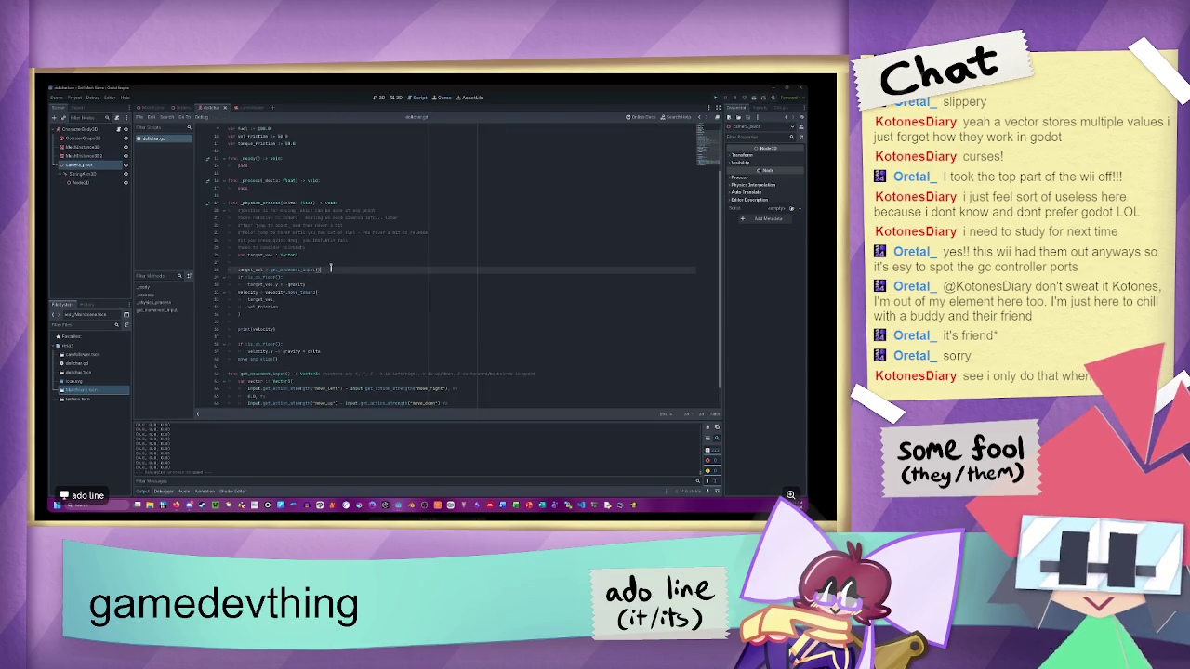
- Multiply get_movement_input() by 'speed * delta' in the target_vel line and test-run
type(" * speed")
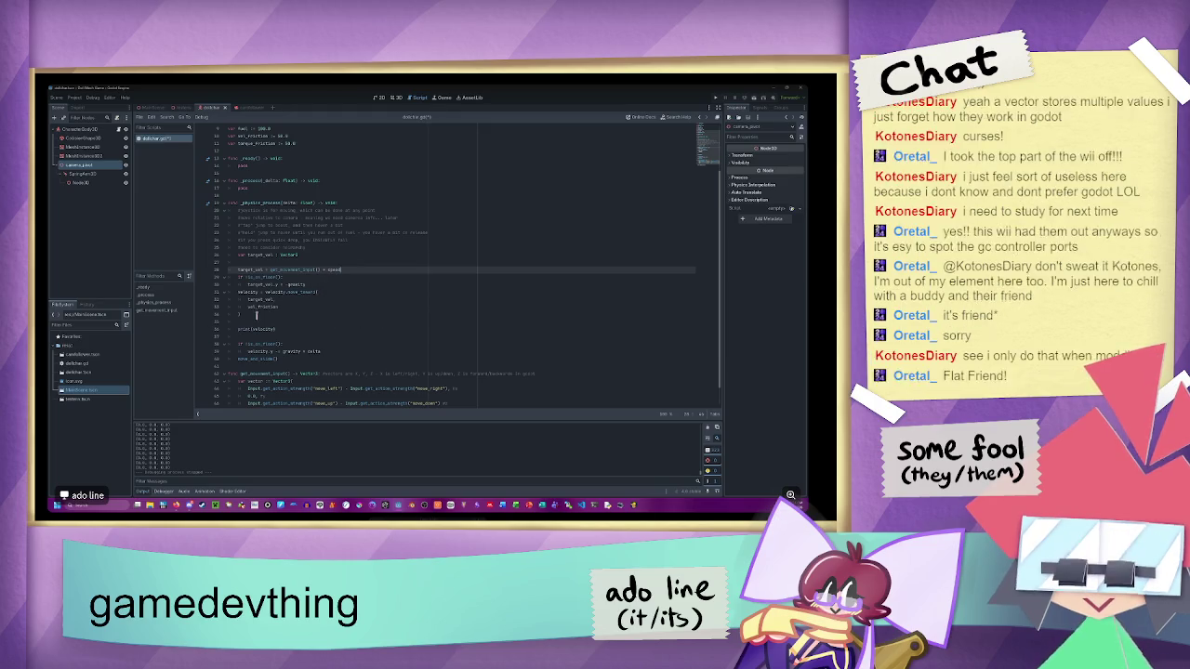
type(" * delta")
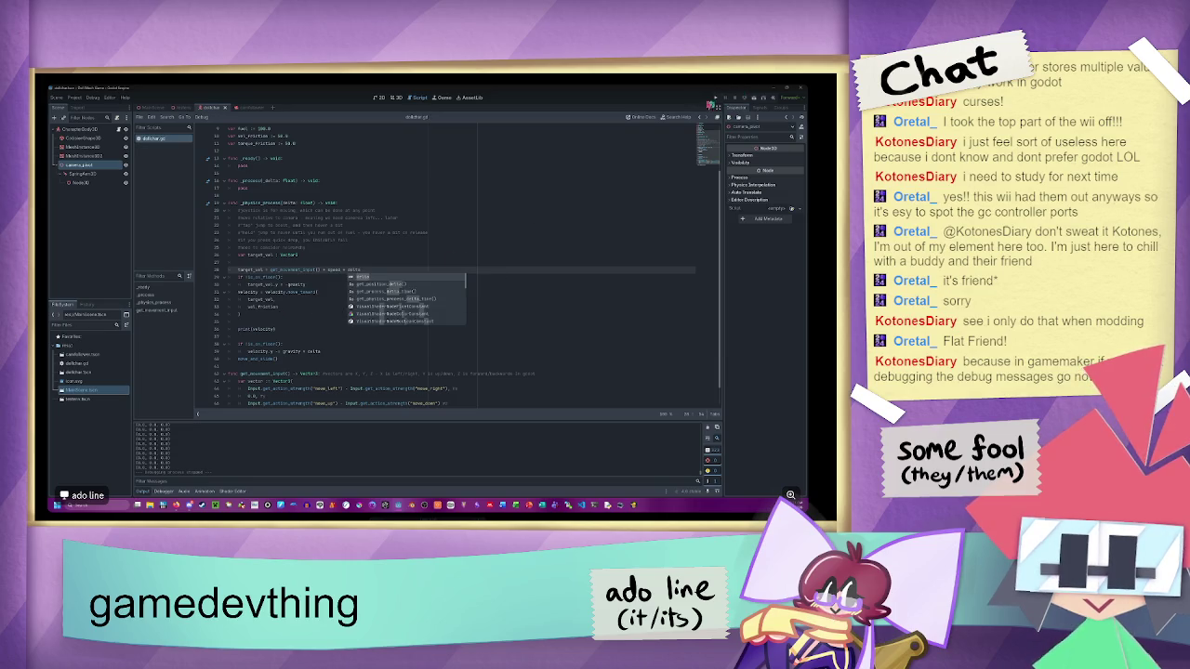
left_click(306, 283)
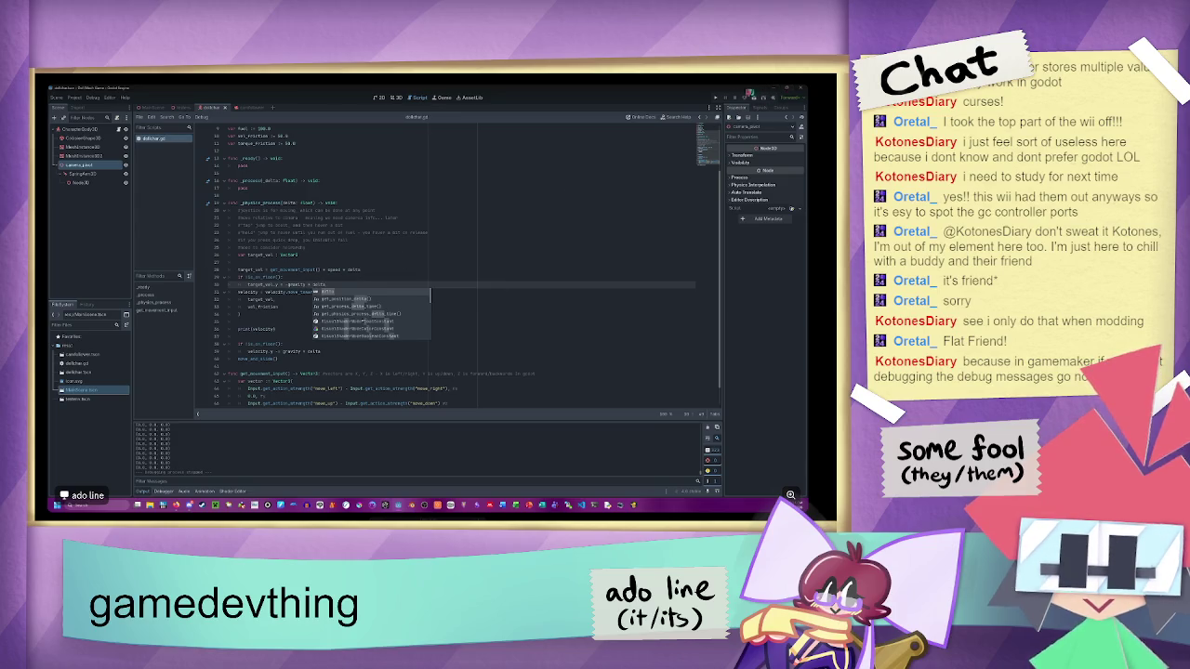
left_click(712, 100)
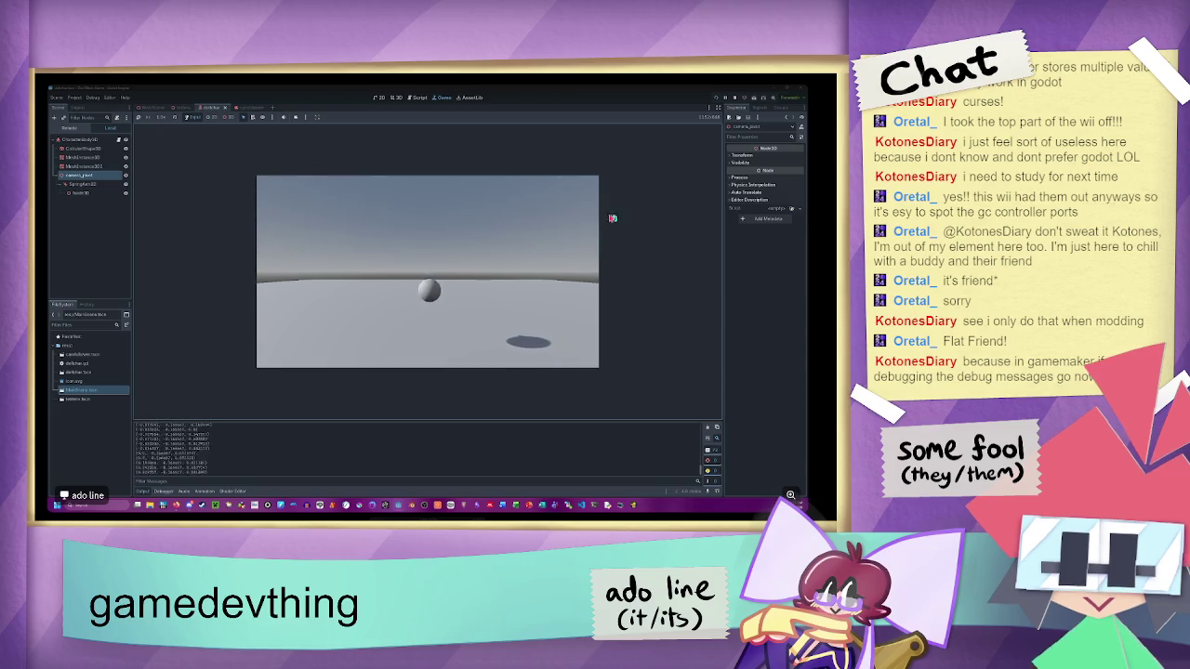
key("F8")
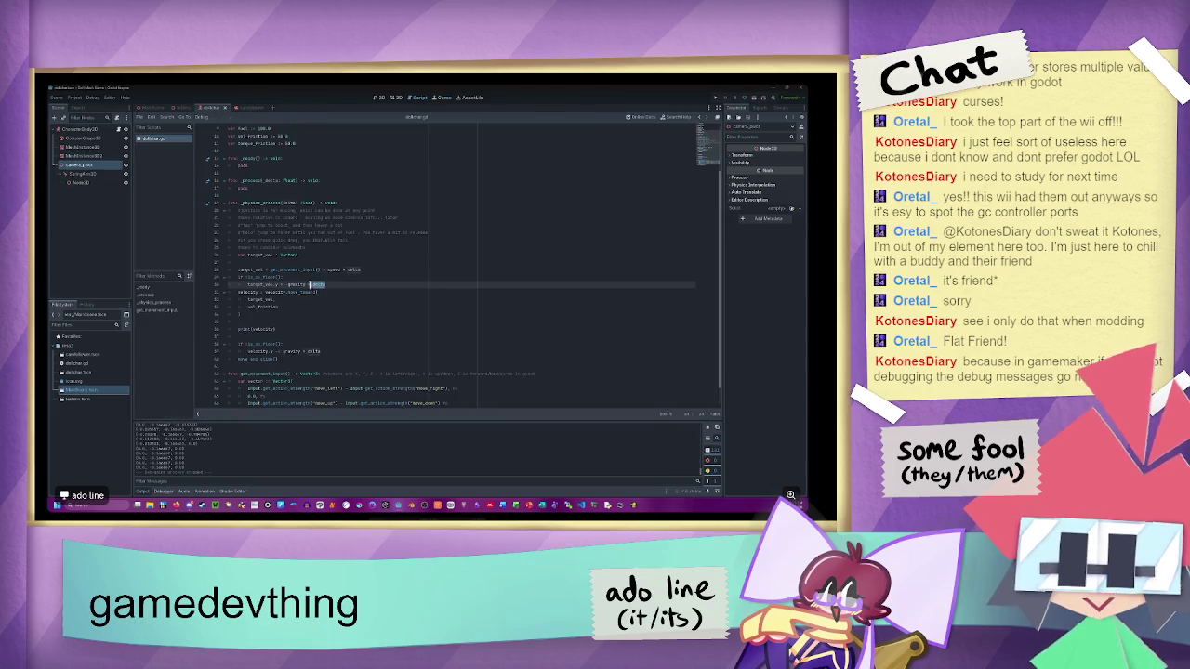
- Remove '* delta' so the input is scaled by speed only, and test again
left_click_drag(361, 269, 340, 269)
key("BackSpace")
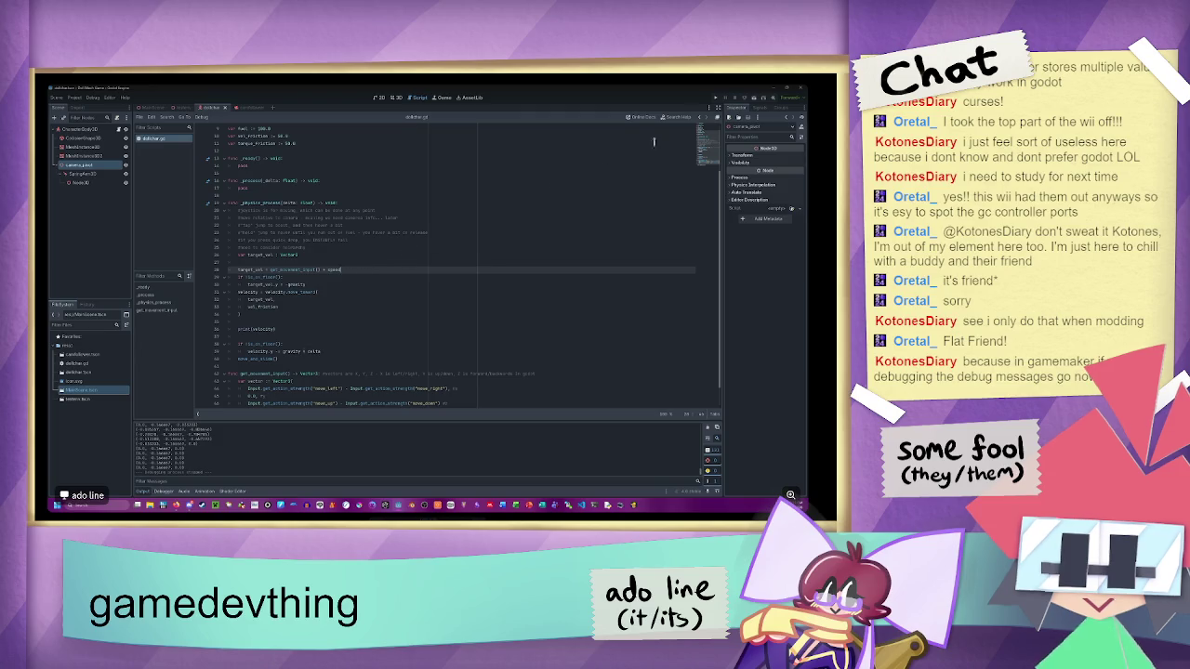
left_click(721, 99)
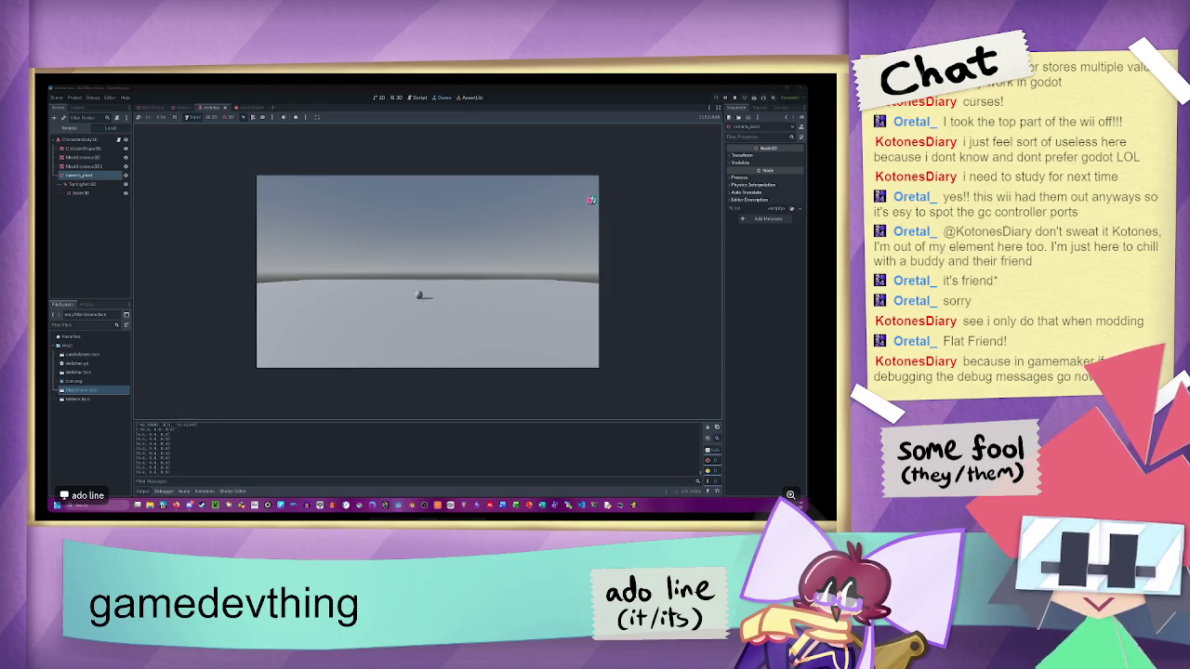
left_click(733, 98)
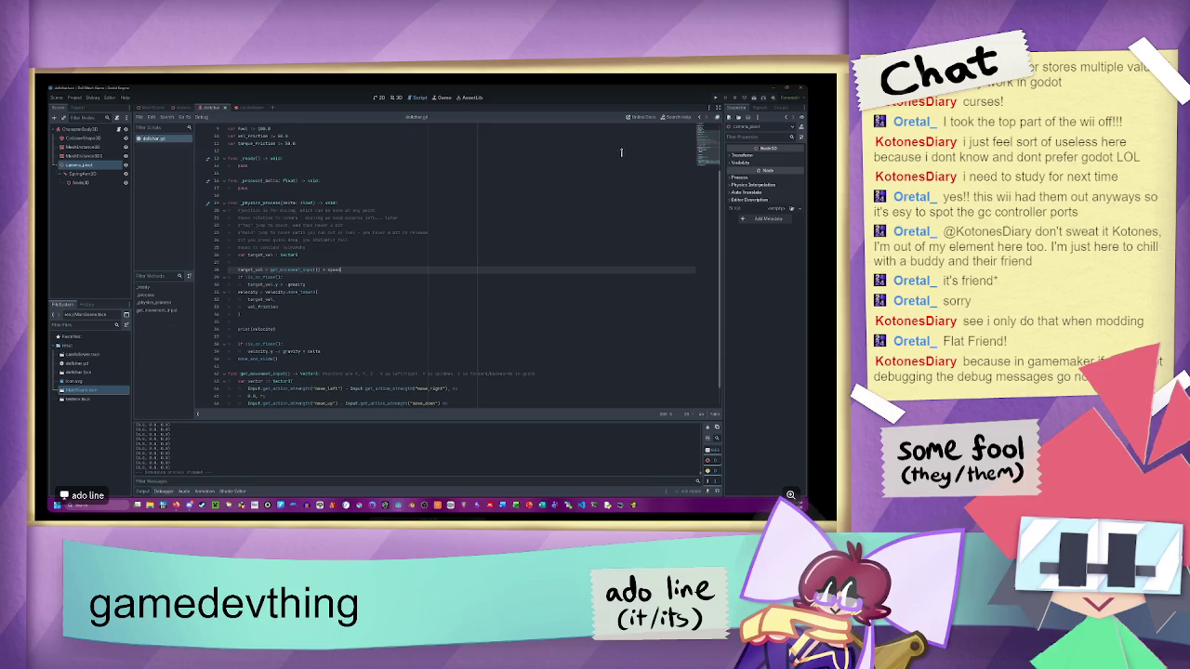
left_click(314, 315)
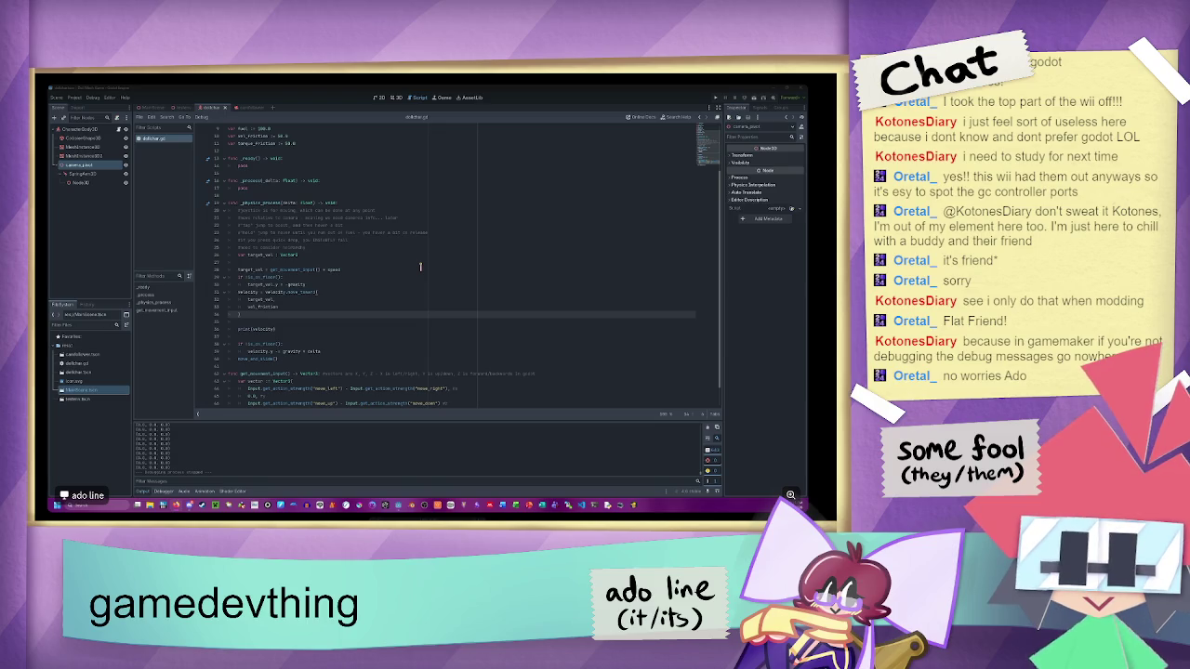
scroll(357, 309, "down", 1)
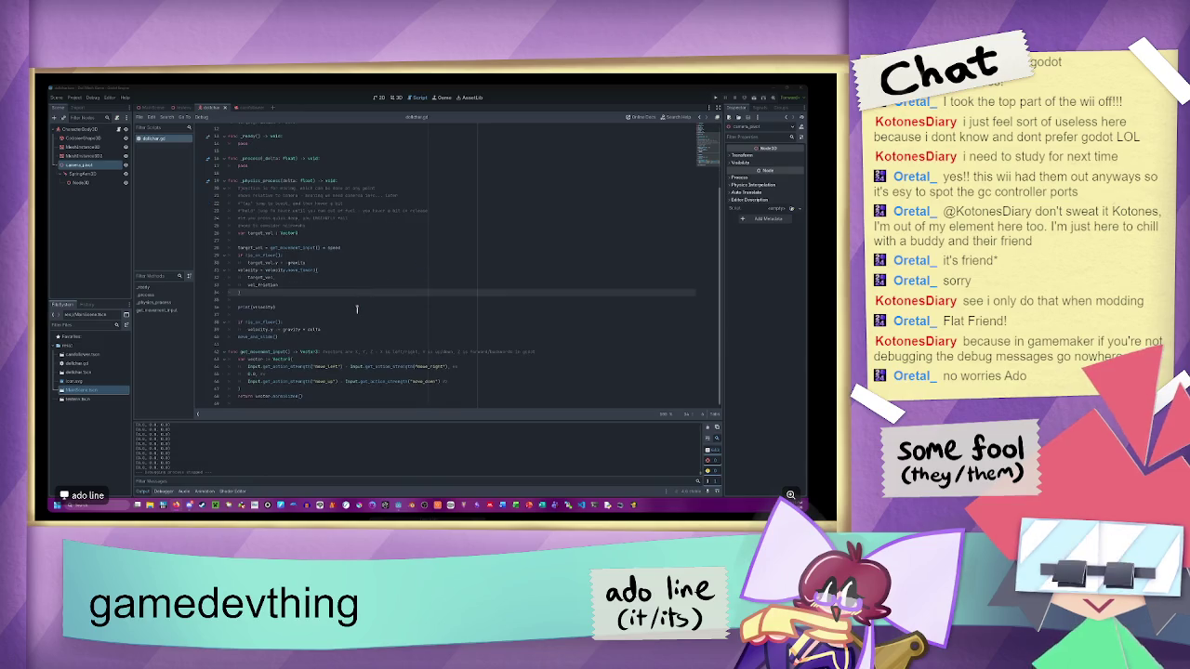
- Edit the slow_speed value on line 7 by appending '.5'
left_click(449, 367)
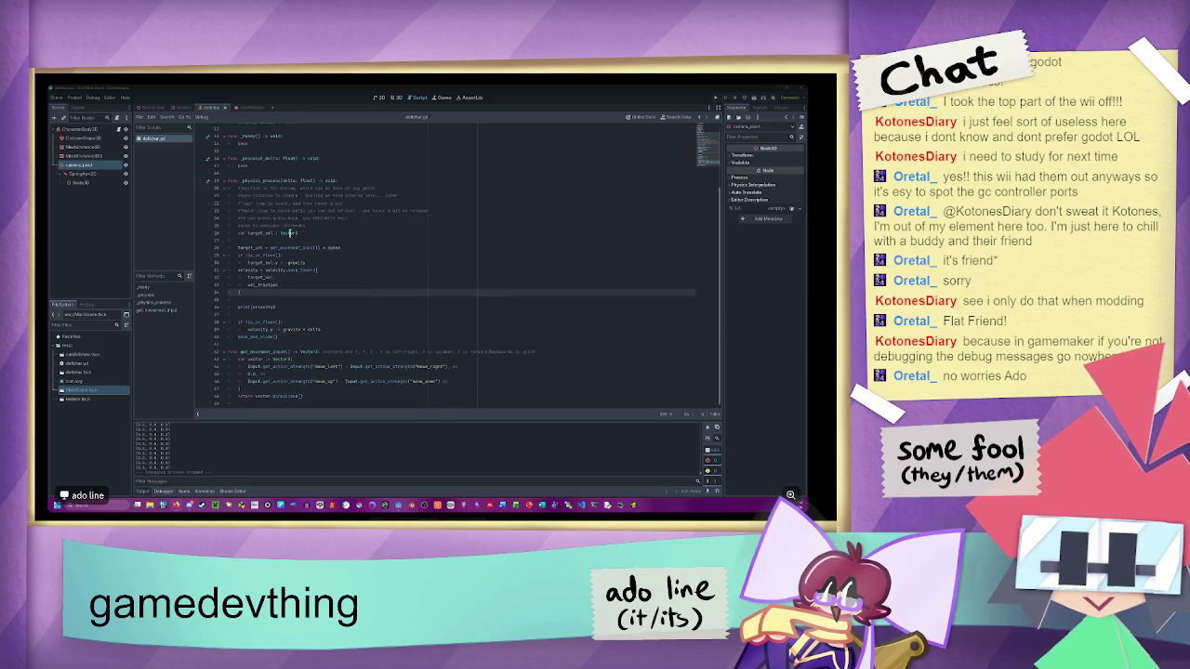
left_click(288, 263)
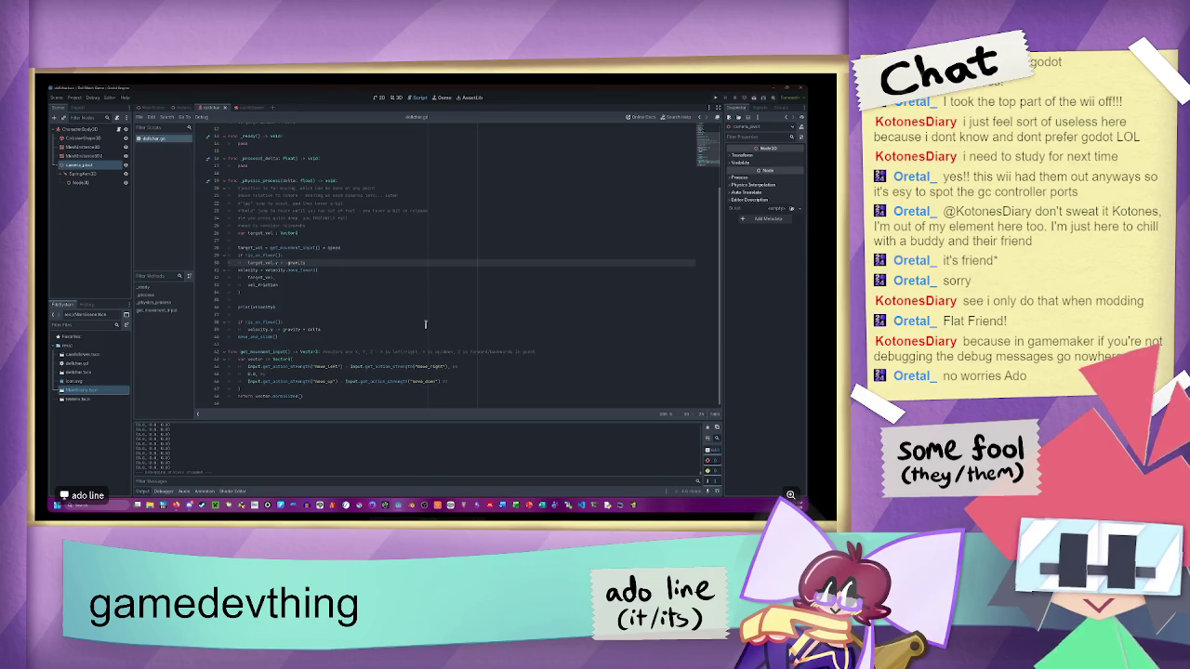
scroll(363, 271, "up", 4)
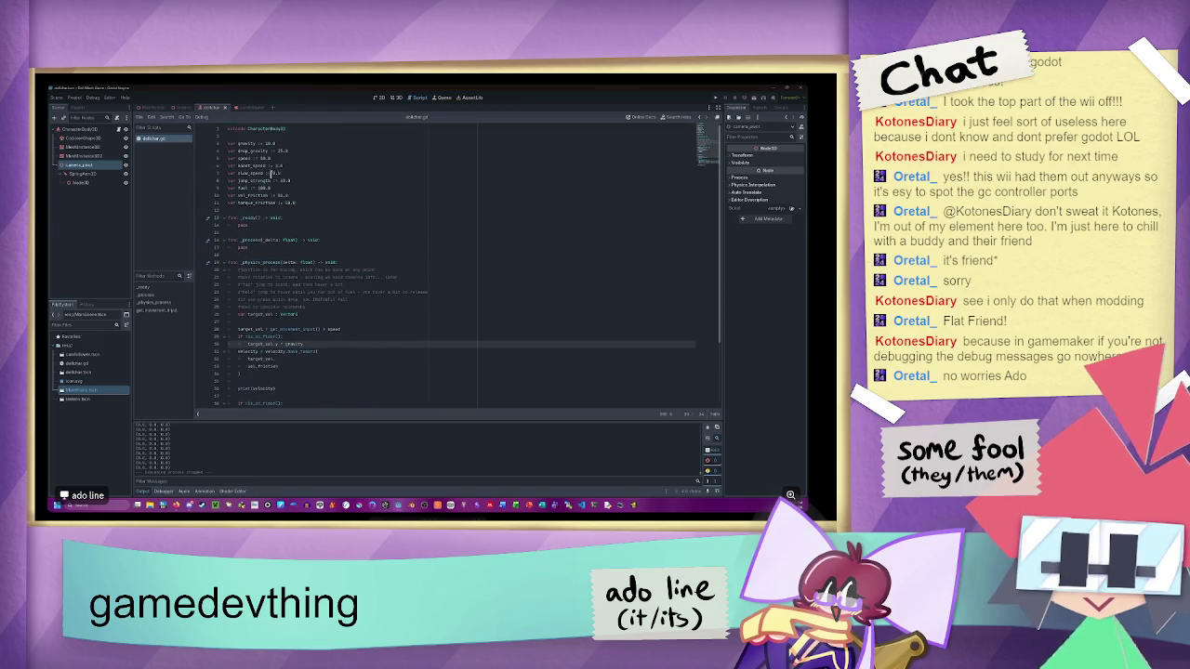
type(".5")
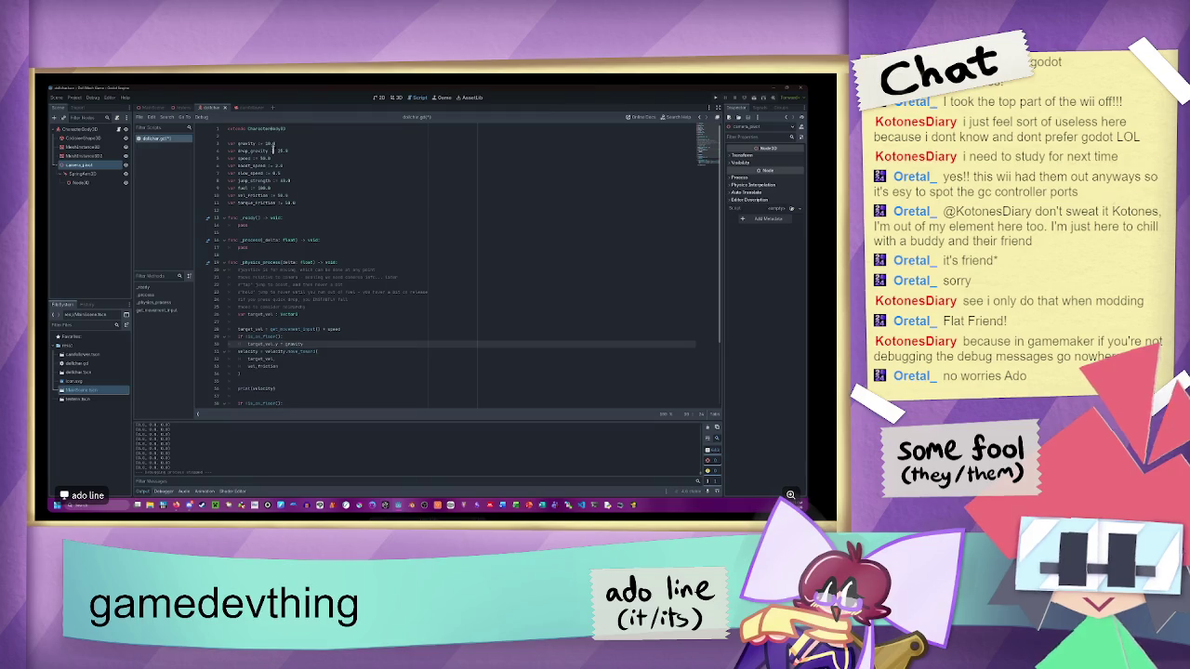
left_click(278, 151)
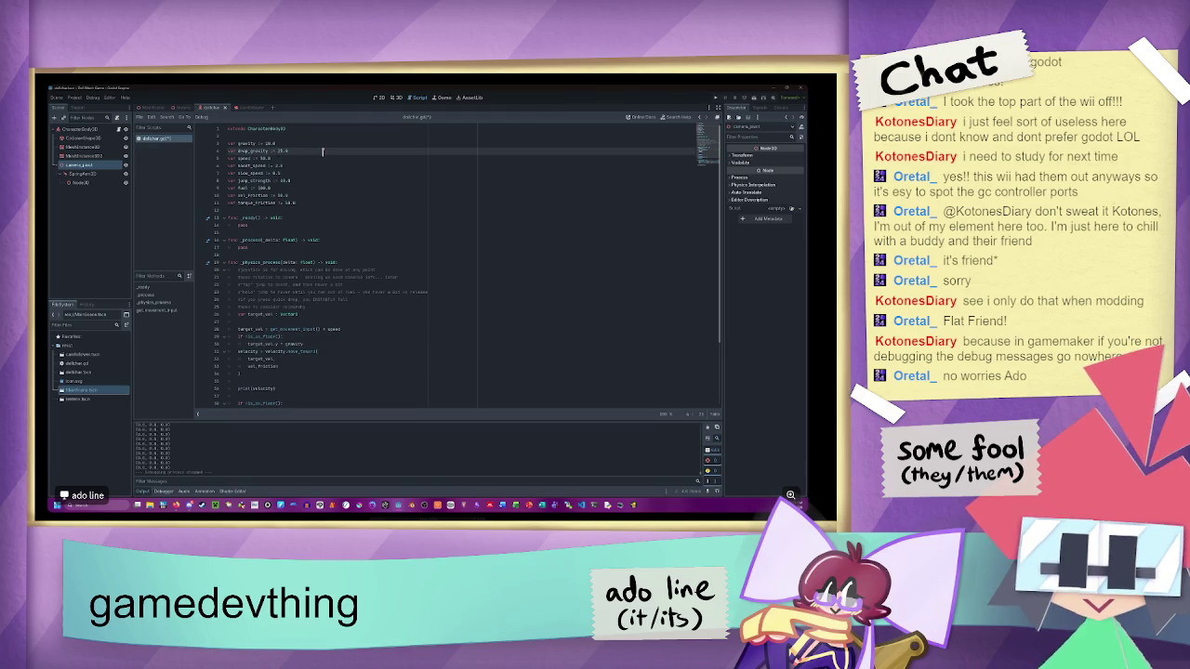
double_click(266, 143)
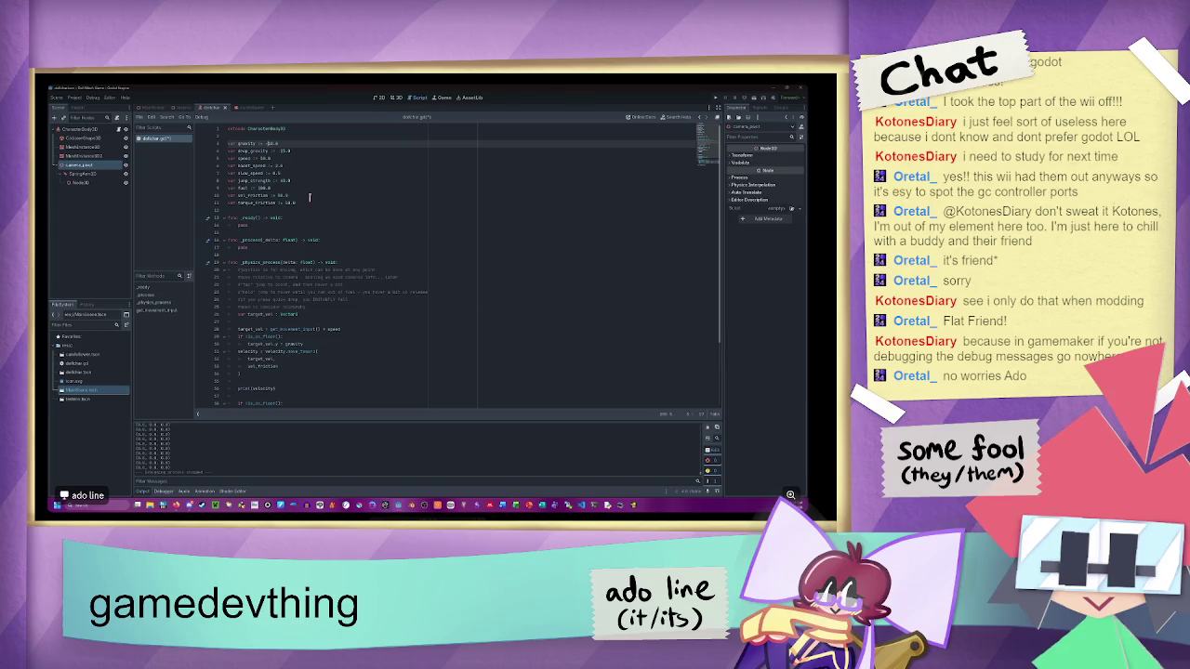
- Try wrapping the move_left term on line 44 in brackets, undo it, and run the game
scroll(310, 196, "down", 4)
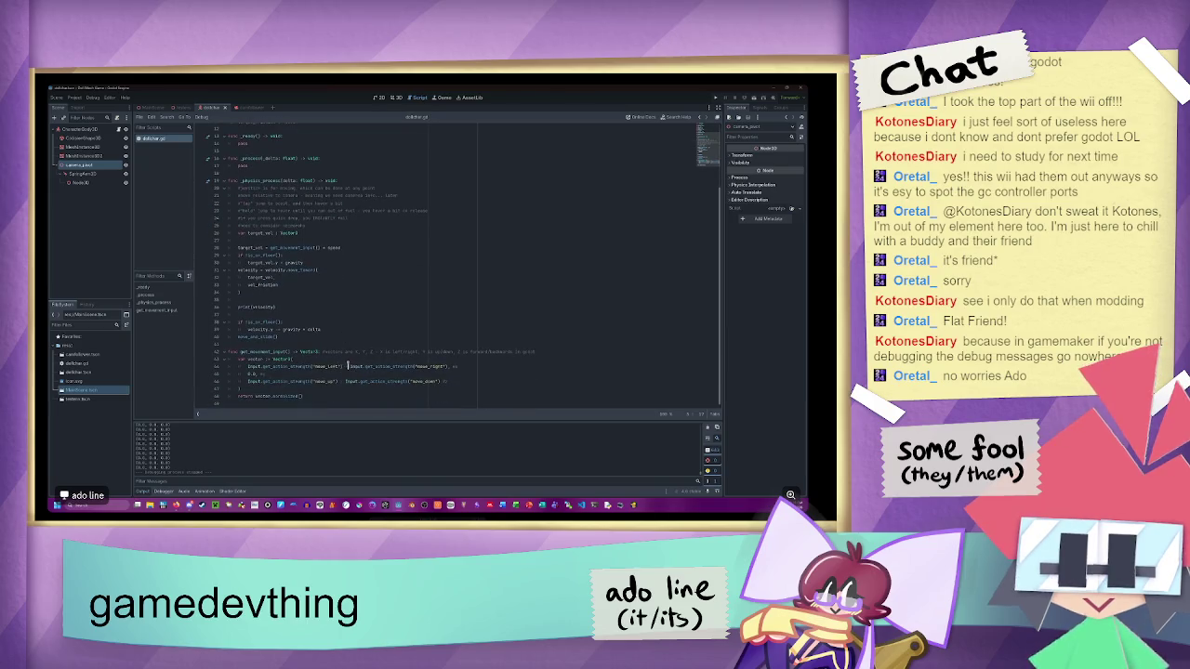
left_click_drag(342, 366, 248, 366)
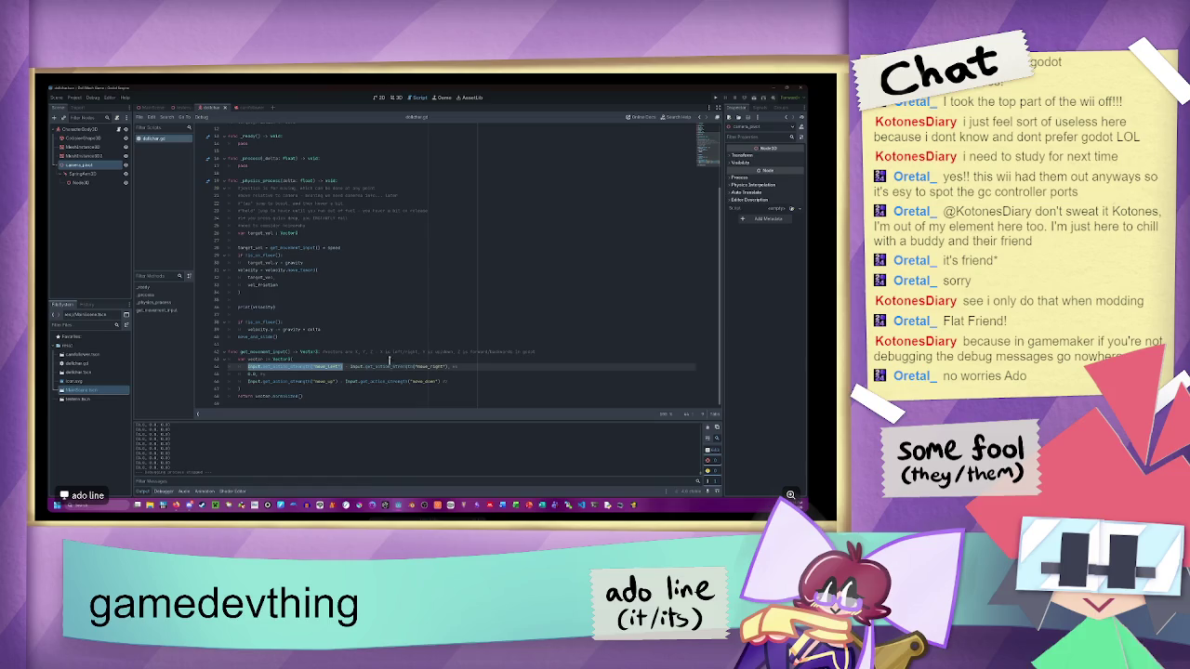
left_click(448, 366)
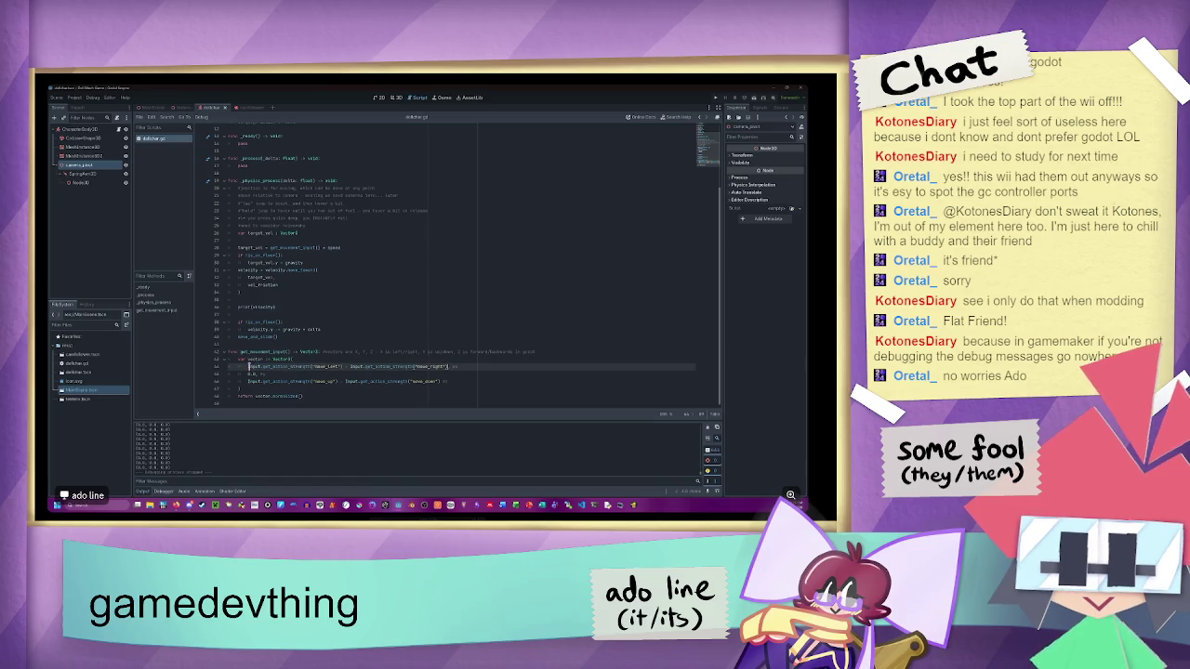
key("Home")
type("(")
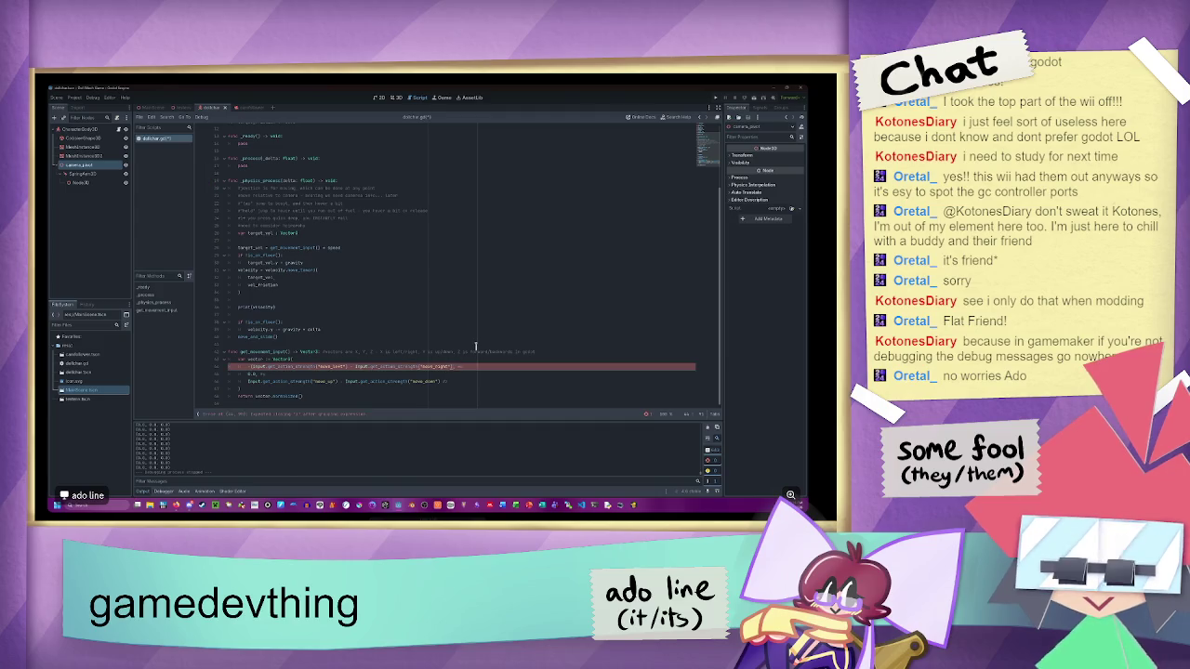
type(")")
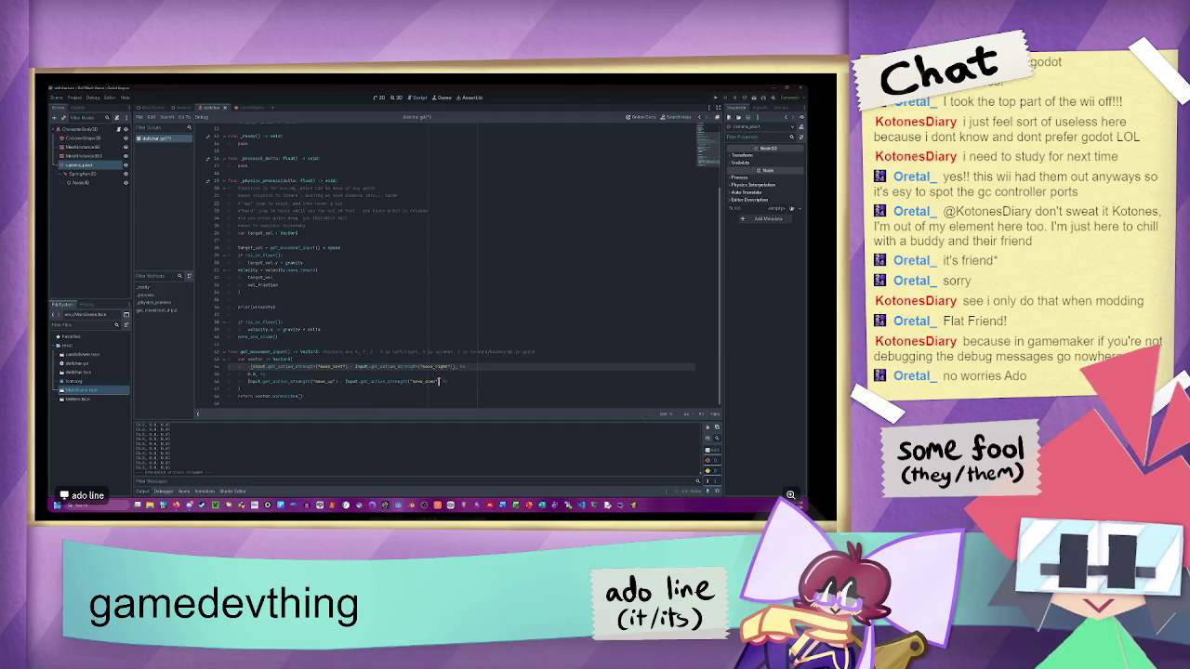
key("ctrl+z")
key("ctrl+z")
left_click(274, 358)
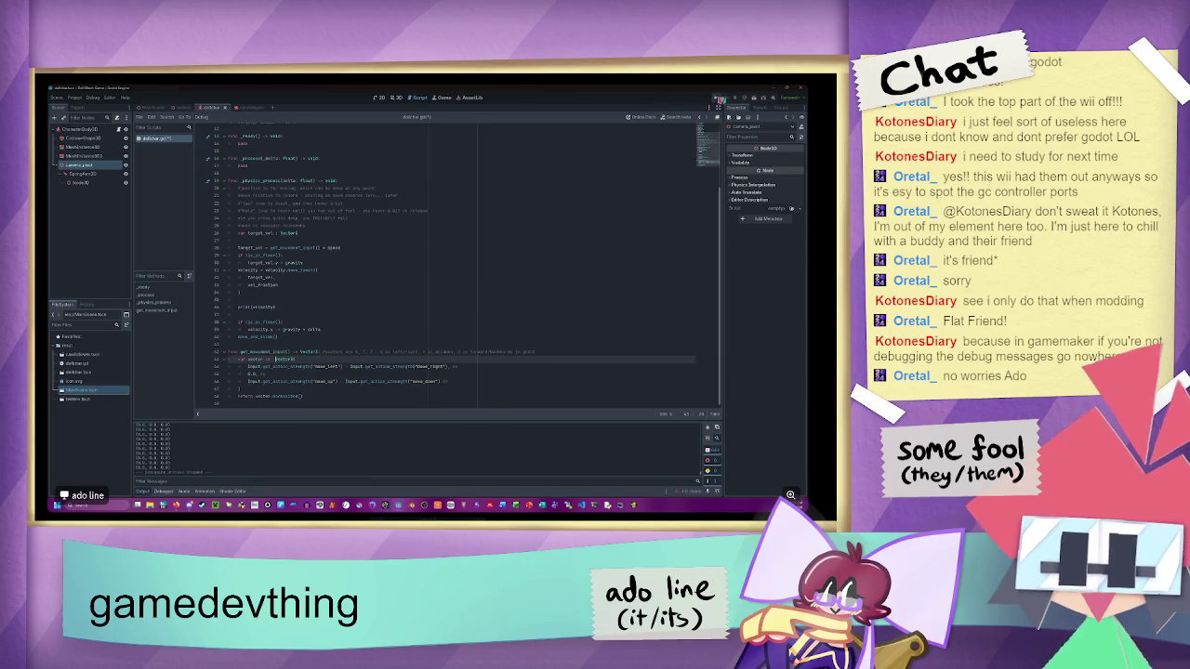
left_click(721, 97)
- Roll the ball toward the horizon, then back and forth left and right with W, A and D
key("w")
key("a")
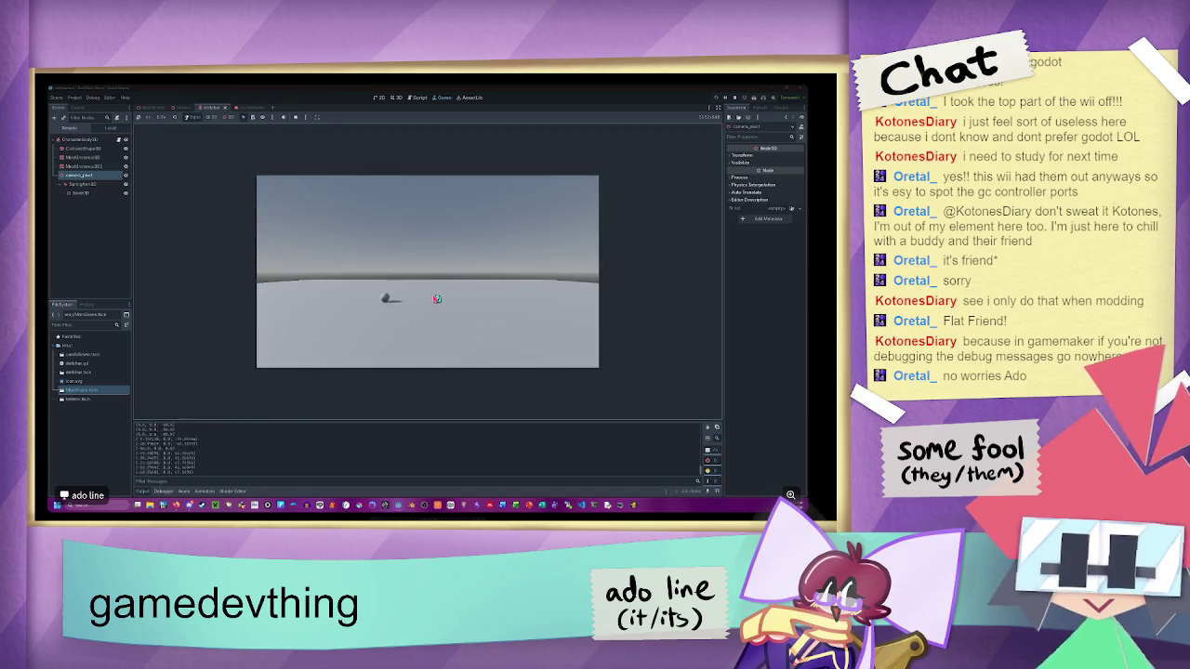
key("d")
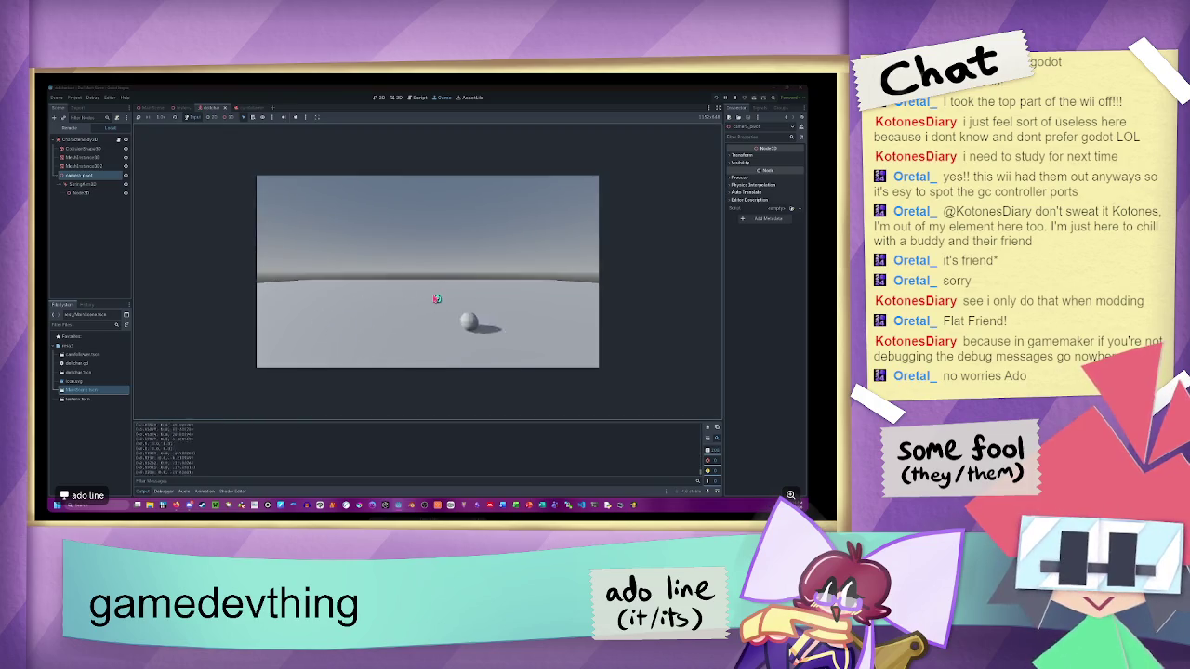
key("a")
key("d")
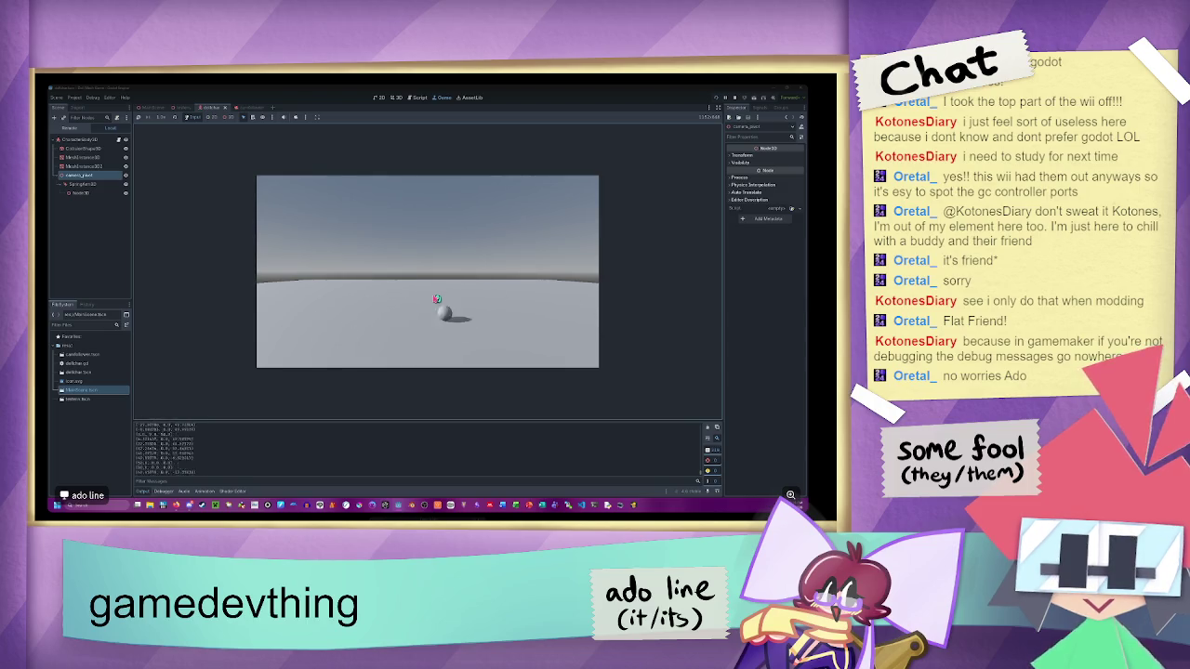
key("a")
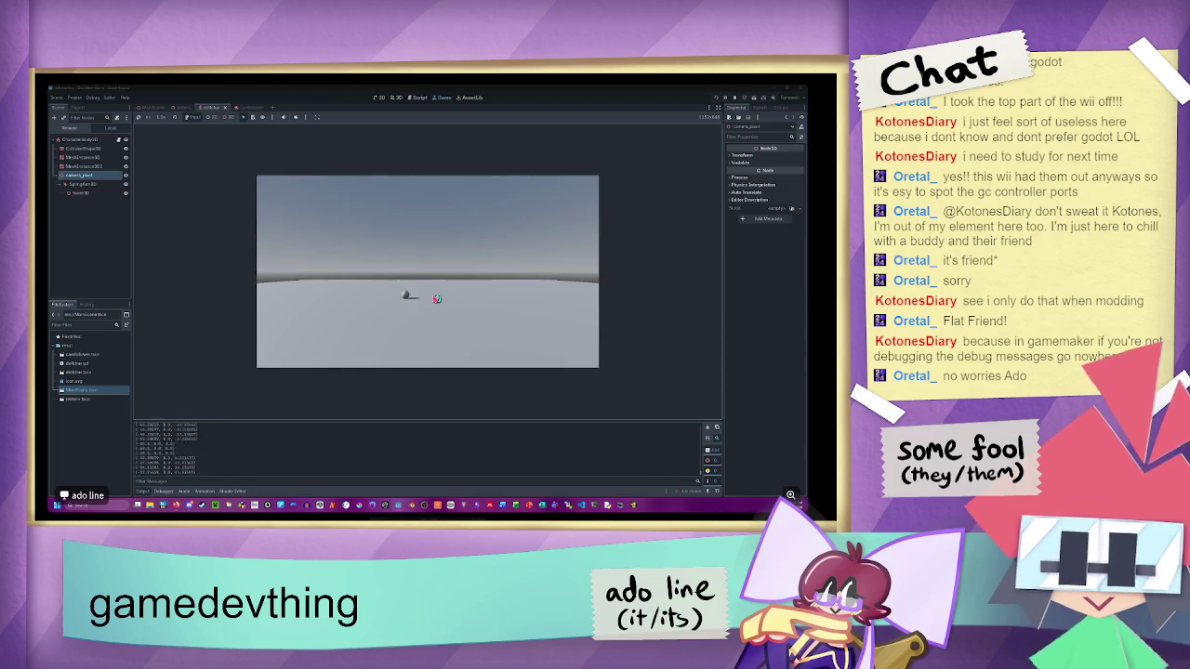
key("a")
key("d")
key("a")
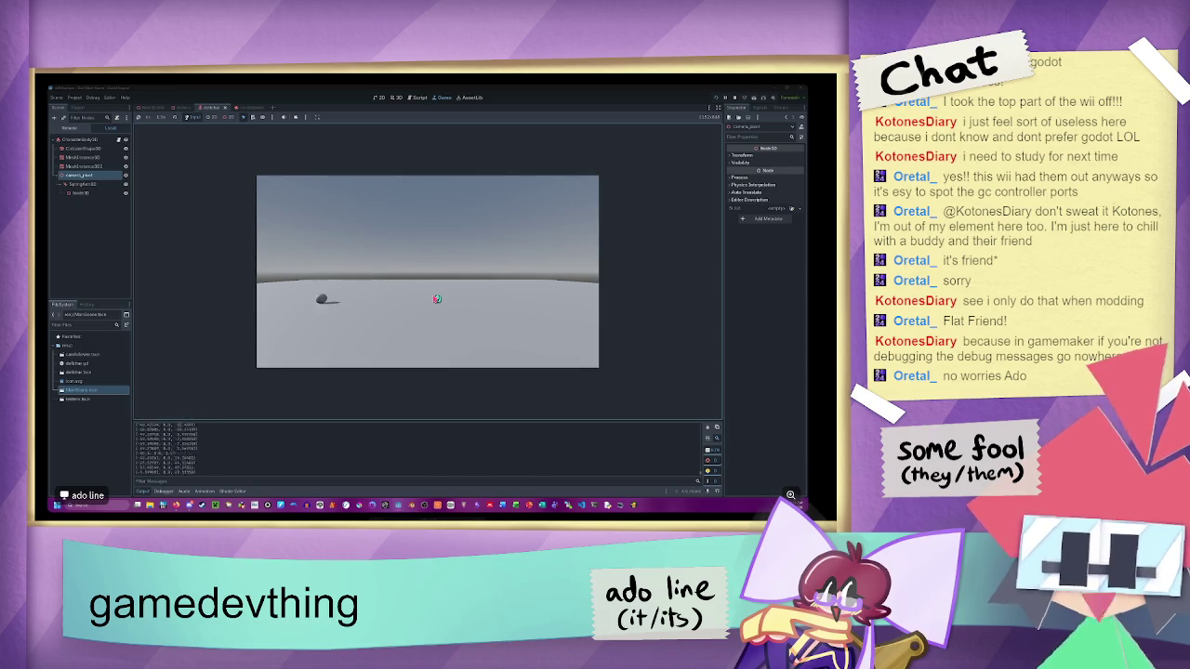
key("a")
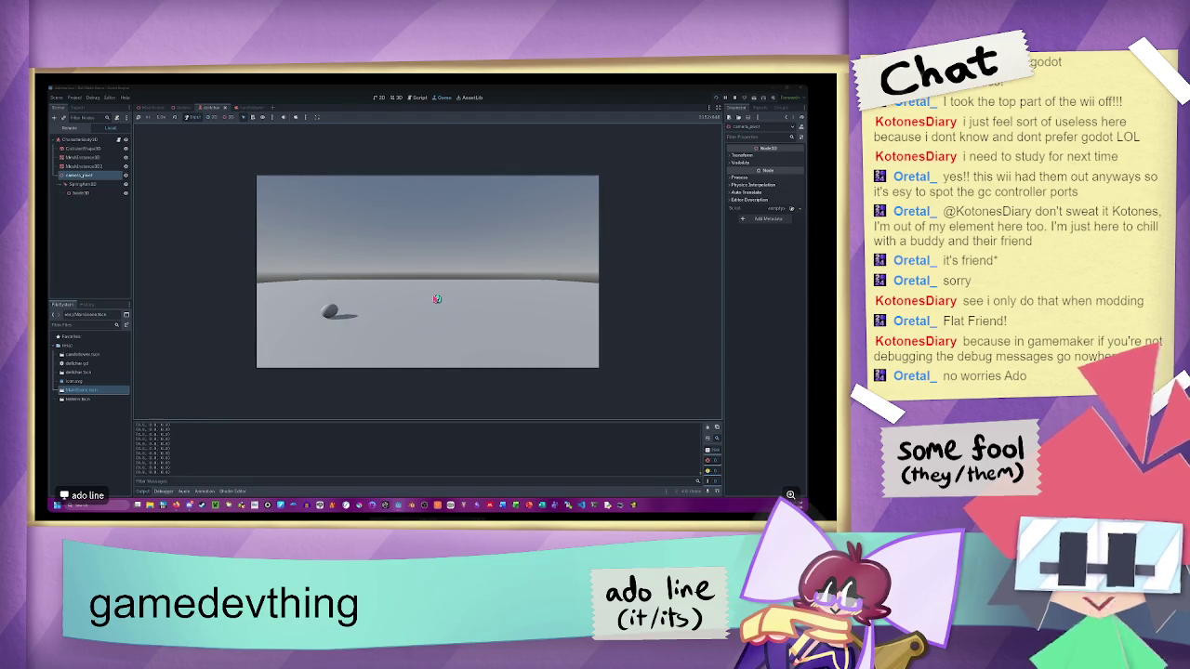
key("a")
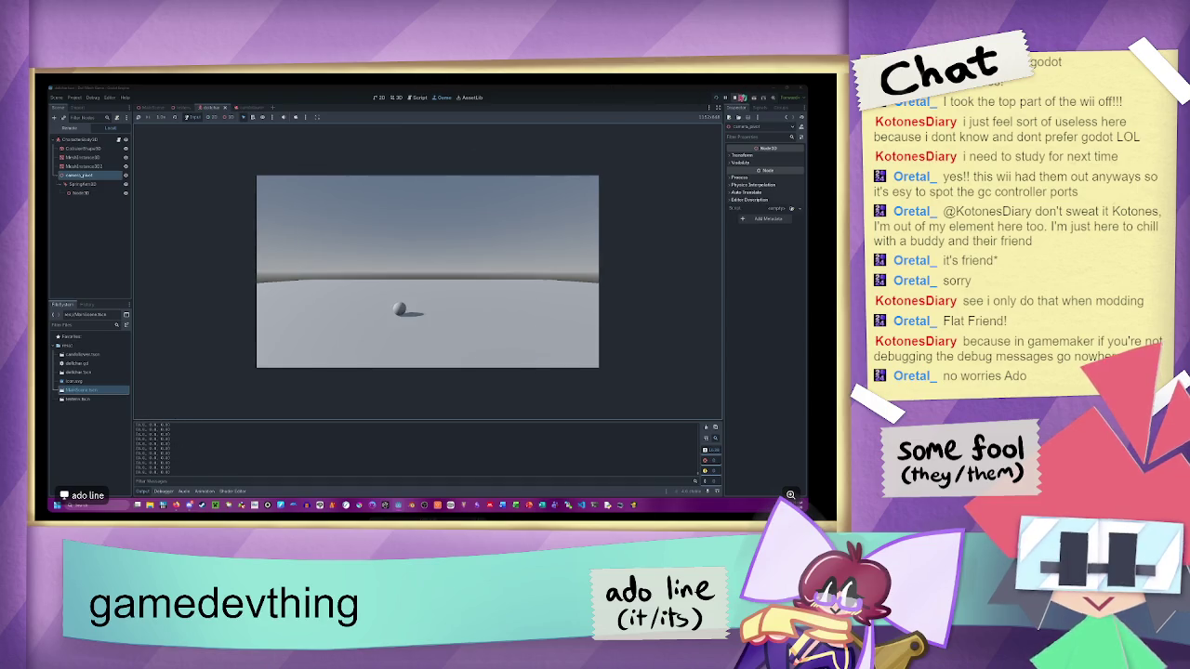
- Stop the running game and orbit the view around the ball above its platform
left_click(734, 96)
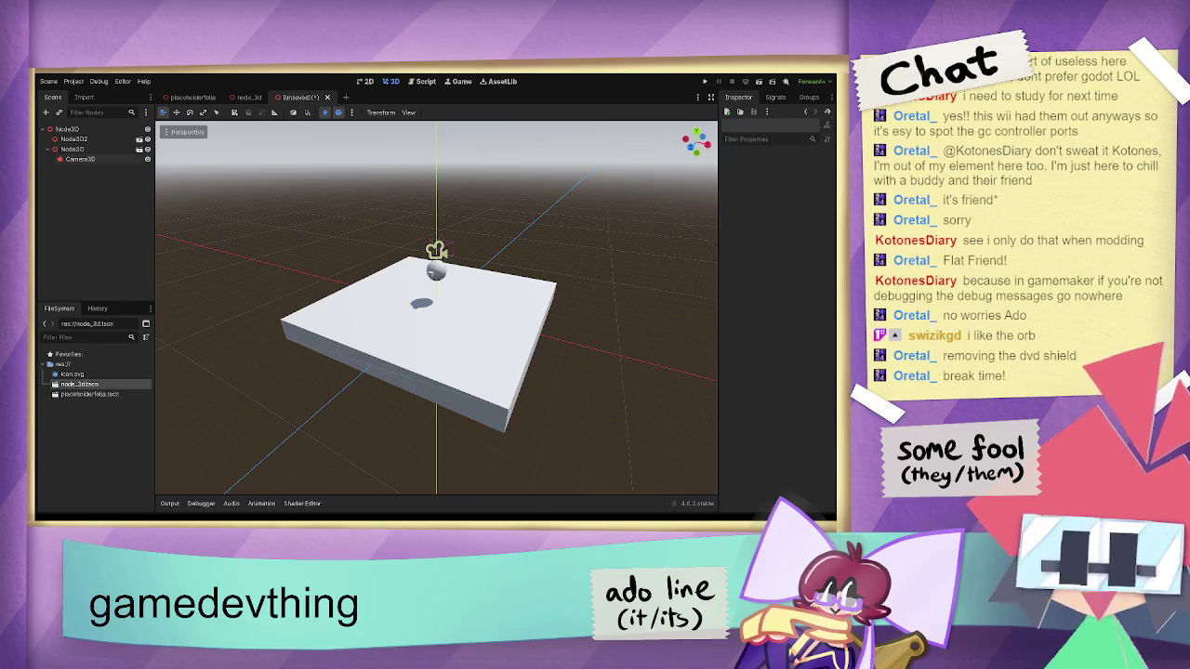
left_click_drag(569, 288, 502, 269)
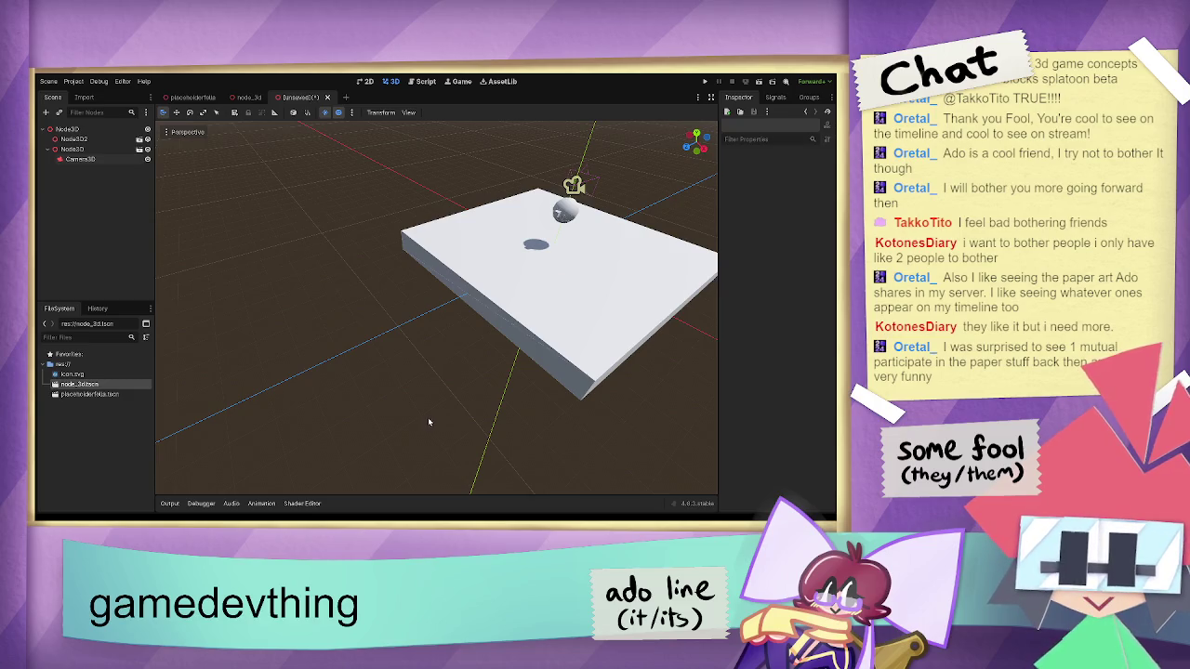
- Save the box-and-sphere 3D scene as futthing.tscn
key("ctrl+s")
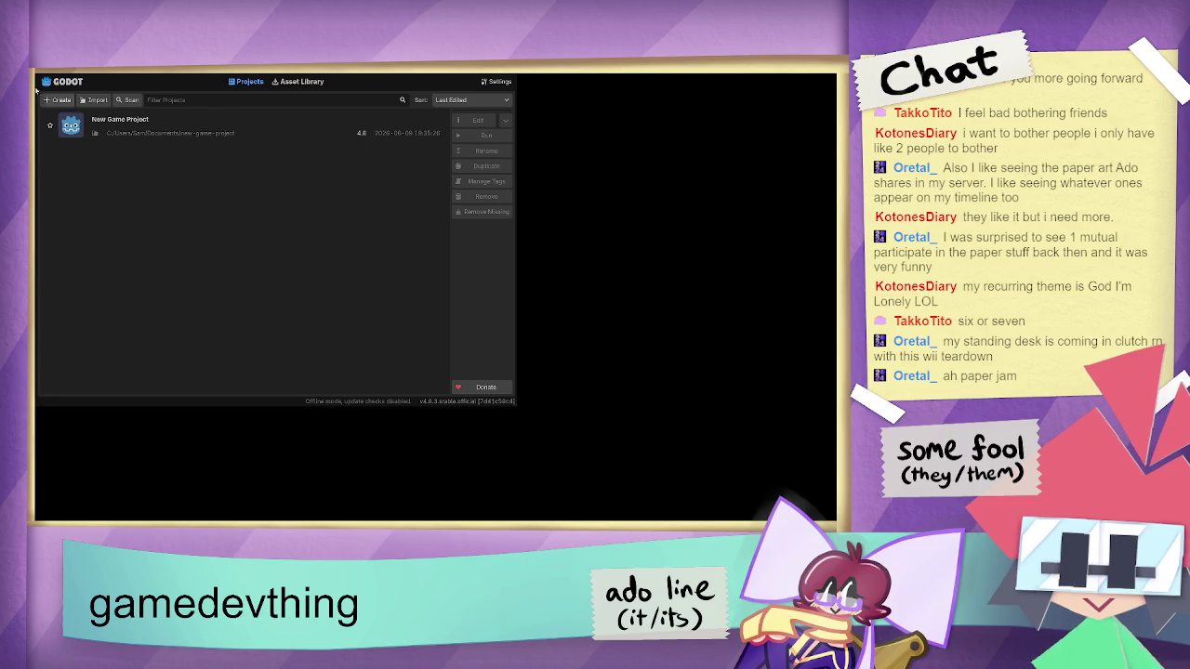
- Widen the Project Manager window slightly from its left edge
left_click_drag(38, 104, 37, 103)
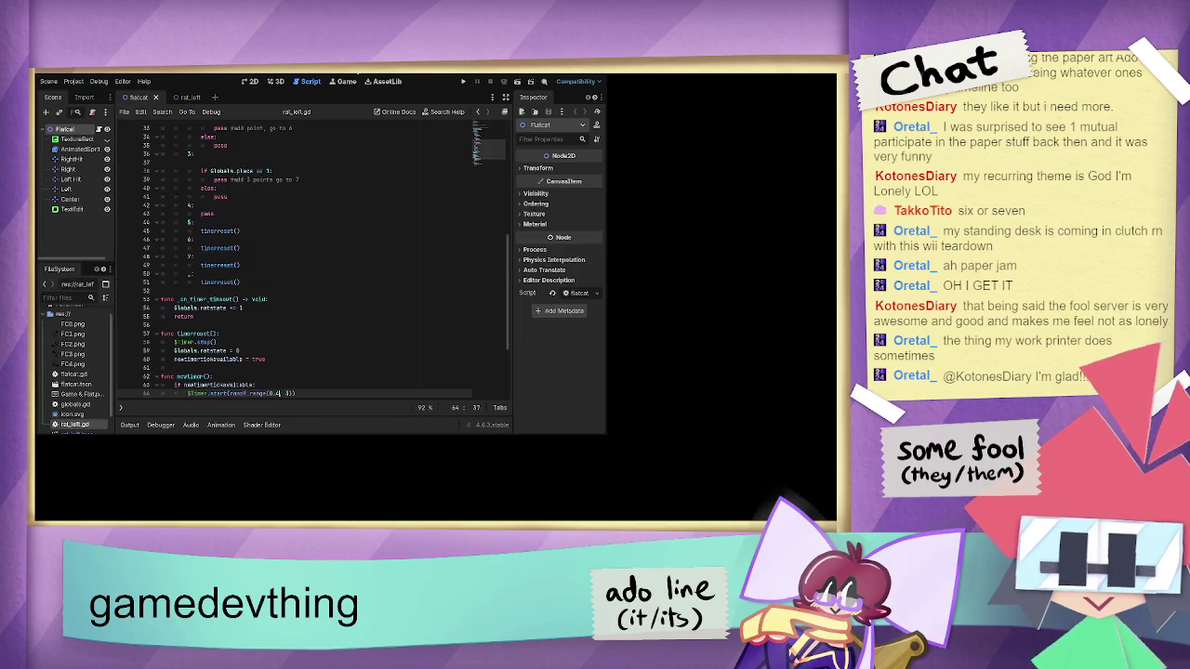
- Maximize the Godot editor window to fill the screen
double_click(353, 79)
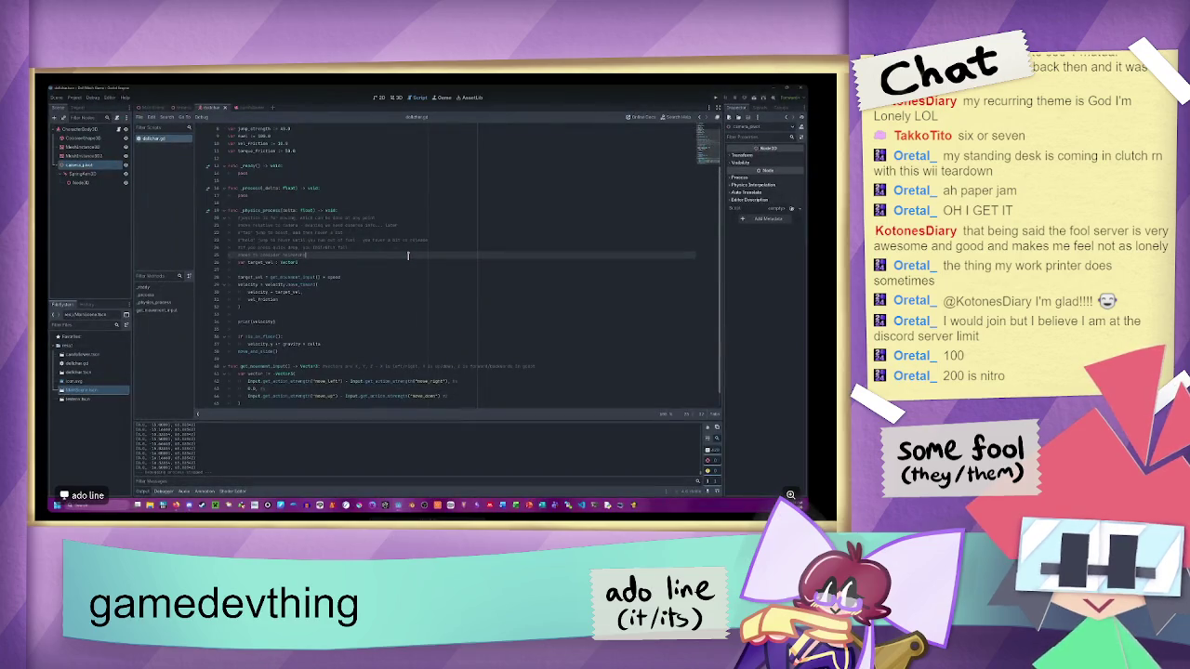
- Place the caret on the vel_friction line, then on the target_vel line of the character script
left_click(292, 298)
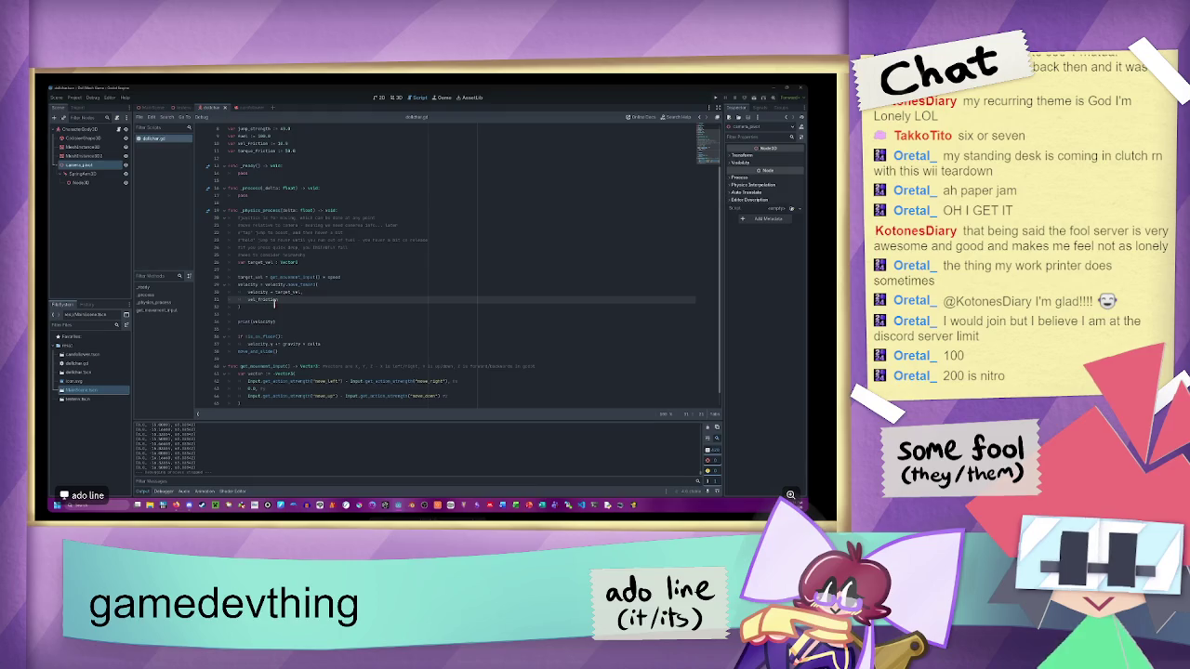
left_click(338, 277)
left_click(340, 270)
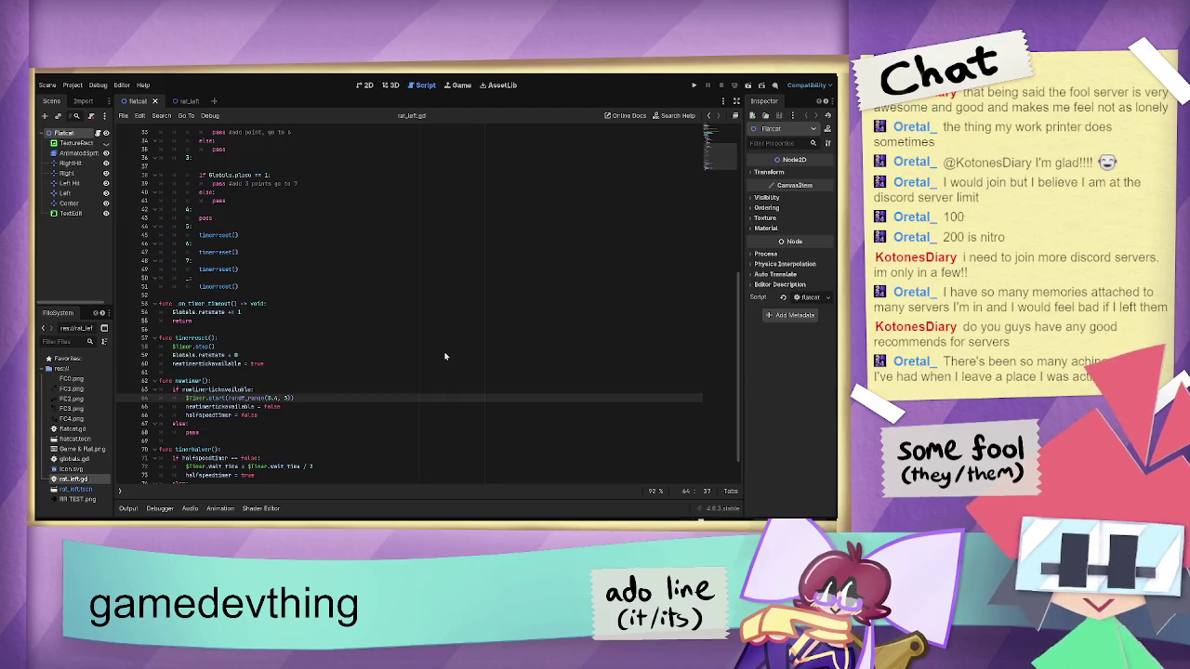
mouse_move(702, 515)
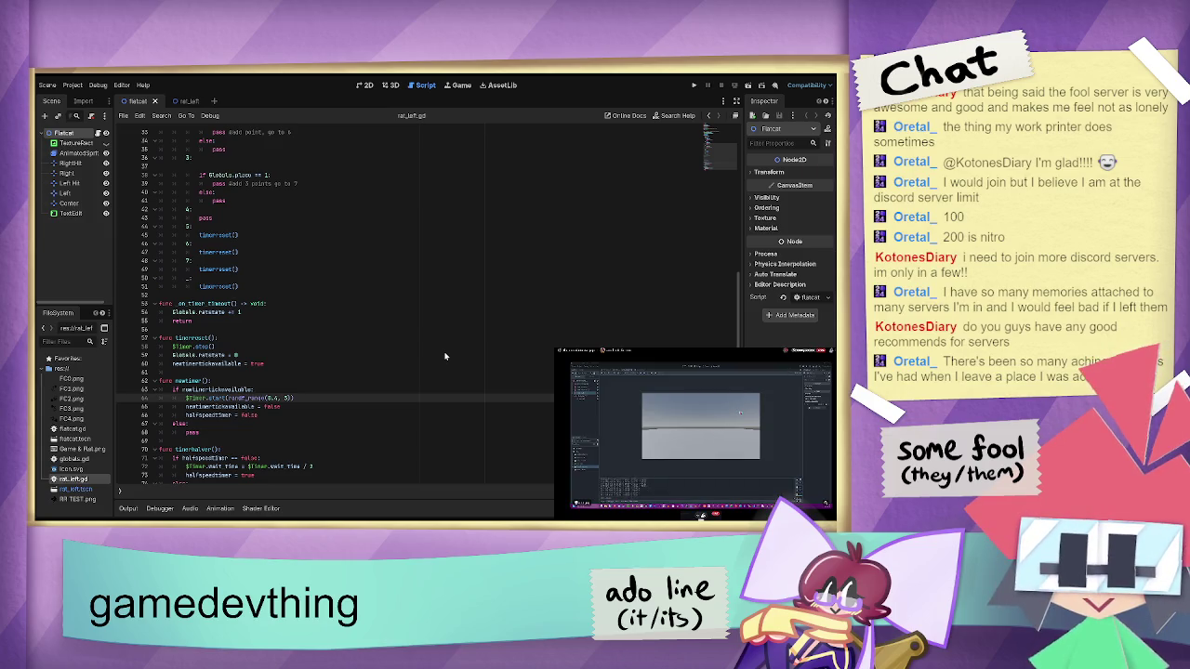
key("alt+Tab")
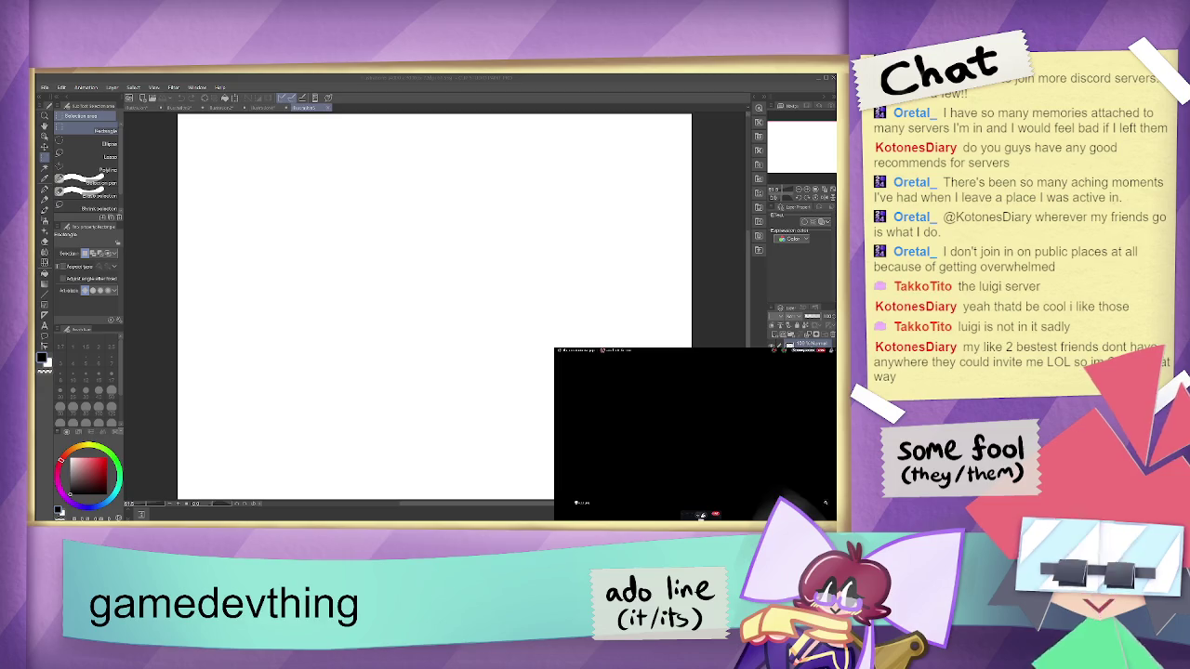
- Paste the 'Something' poster onto the Clip Studio Paint canvas and adjust the zoom
key("alt+Tab")
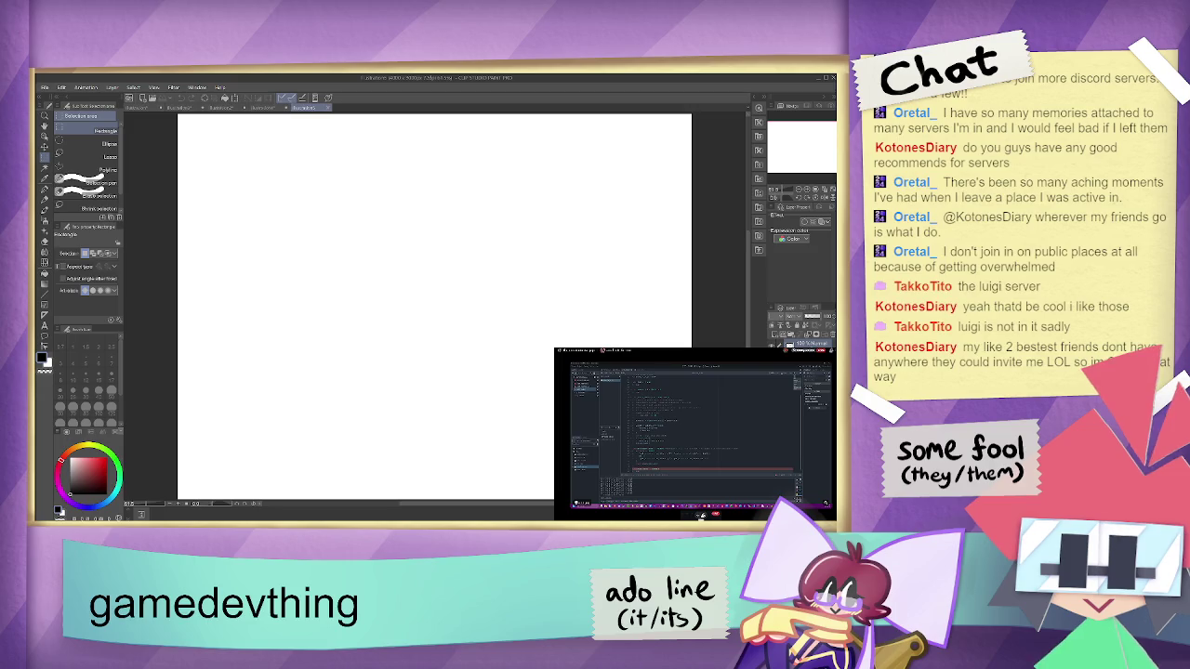
key("ctrl+v")
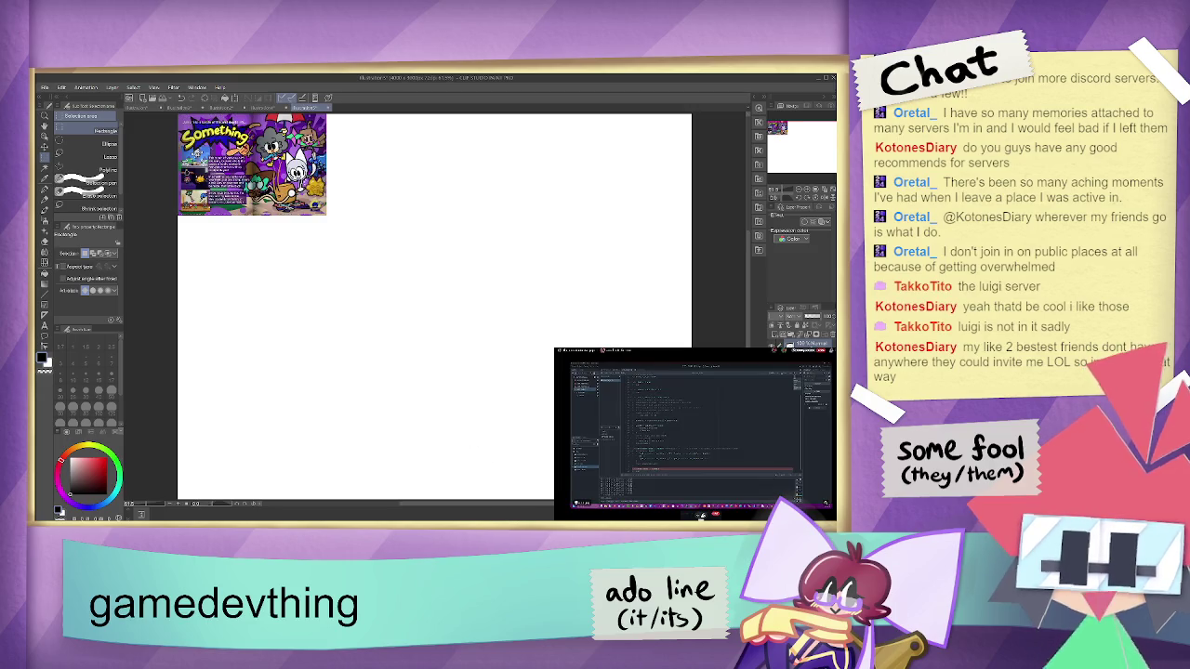
scroll(225, 158, "up", 4)
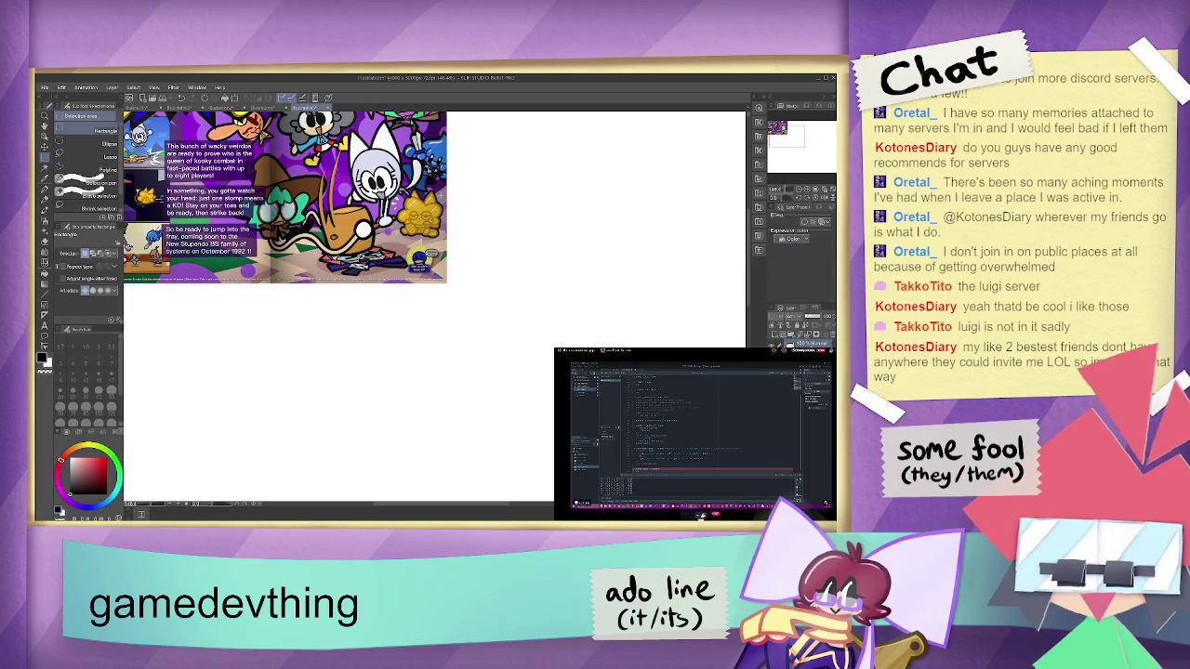
scroll(434, 270, "up", 3)
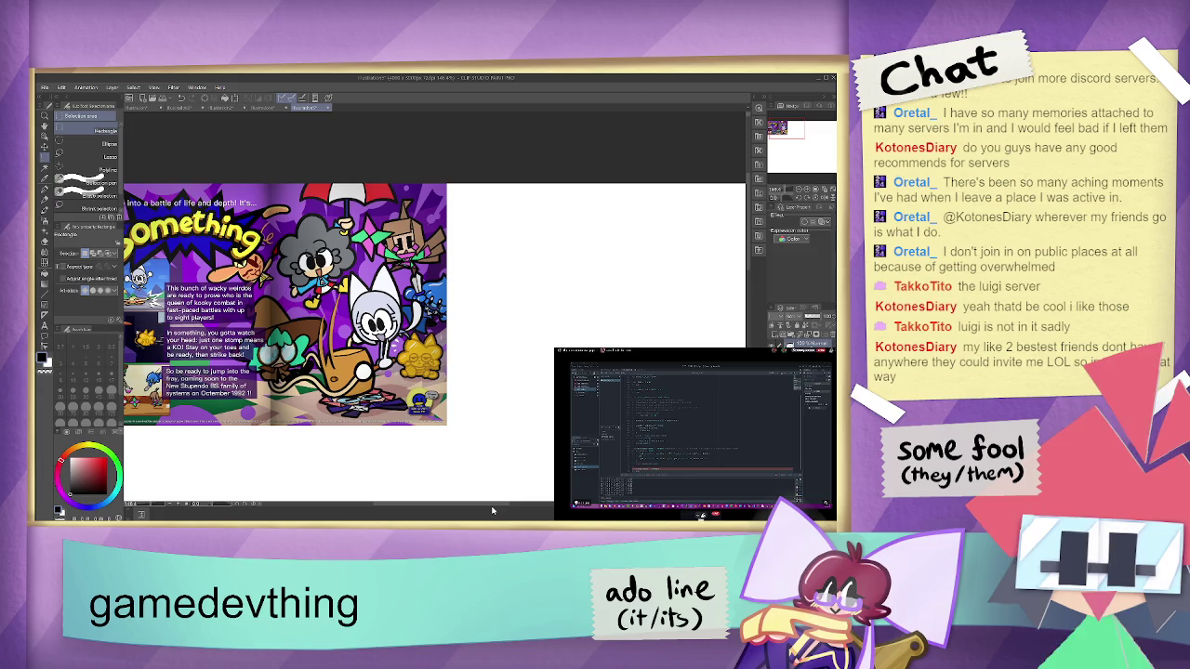
scroll(492, 455, "down", 1)
scroll(469, 437, "up", 1)
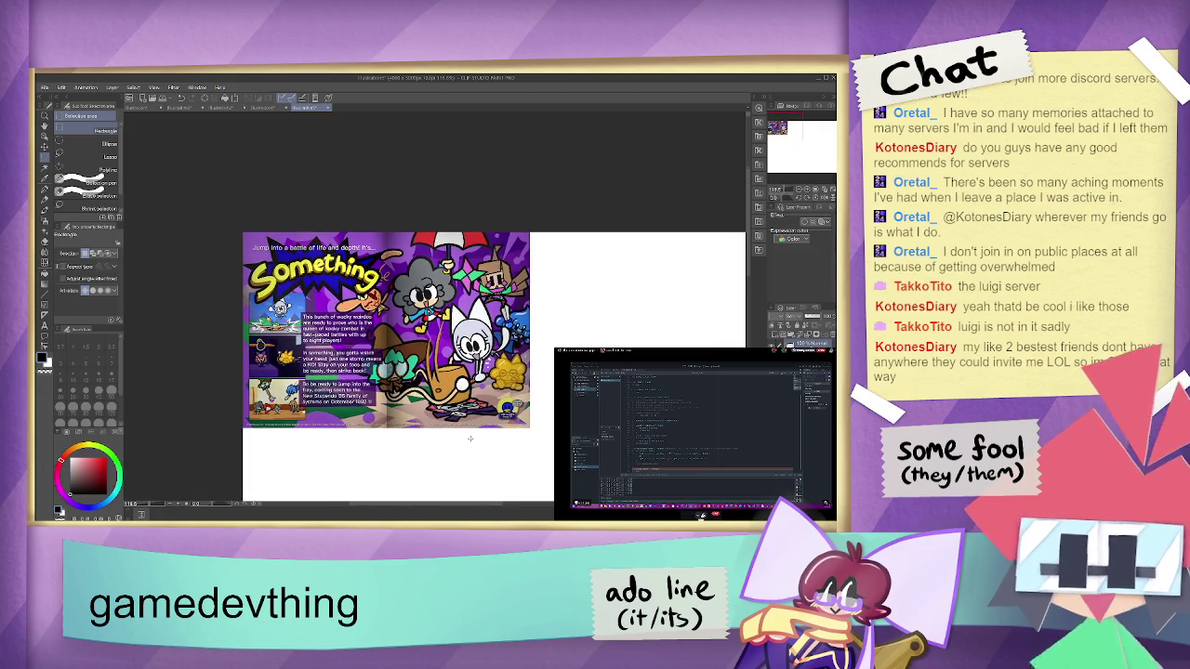
scroll(749, 233, "down", 1)
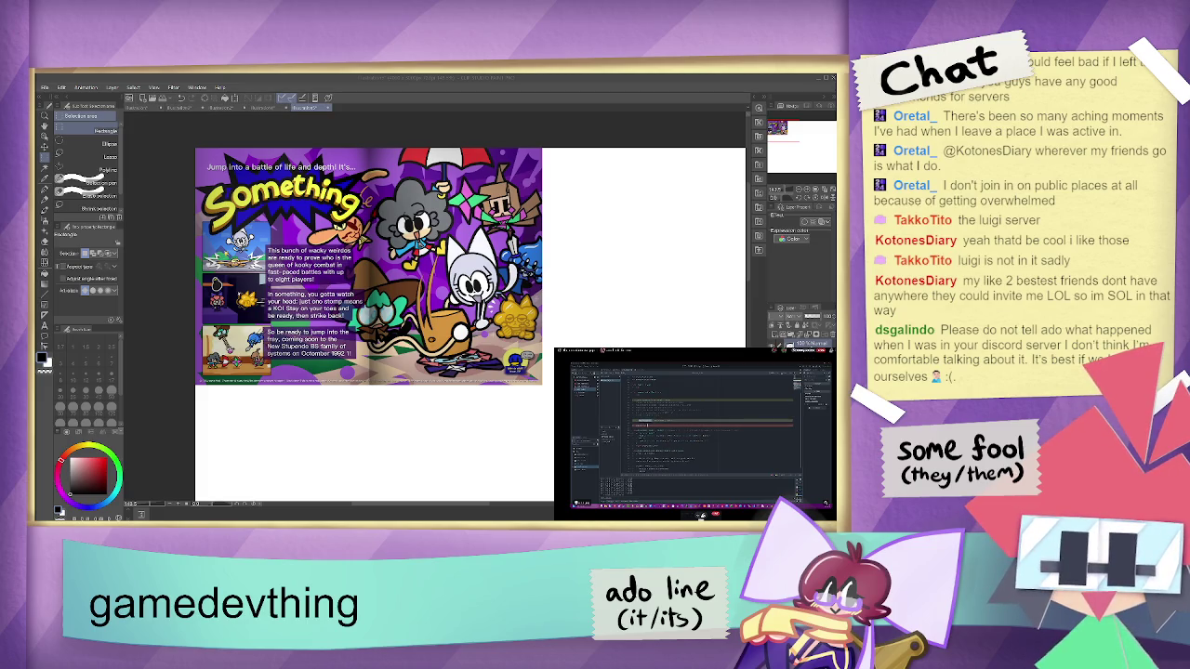
- Zoom out to expose the blank space and choose the Pen tool
scroll(541, 264, "down", 1)
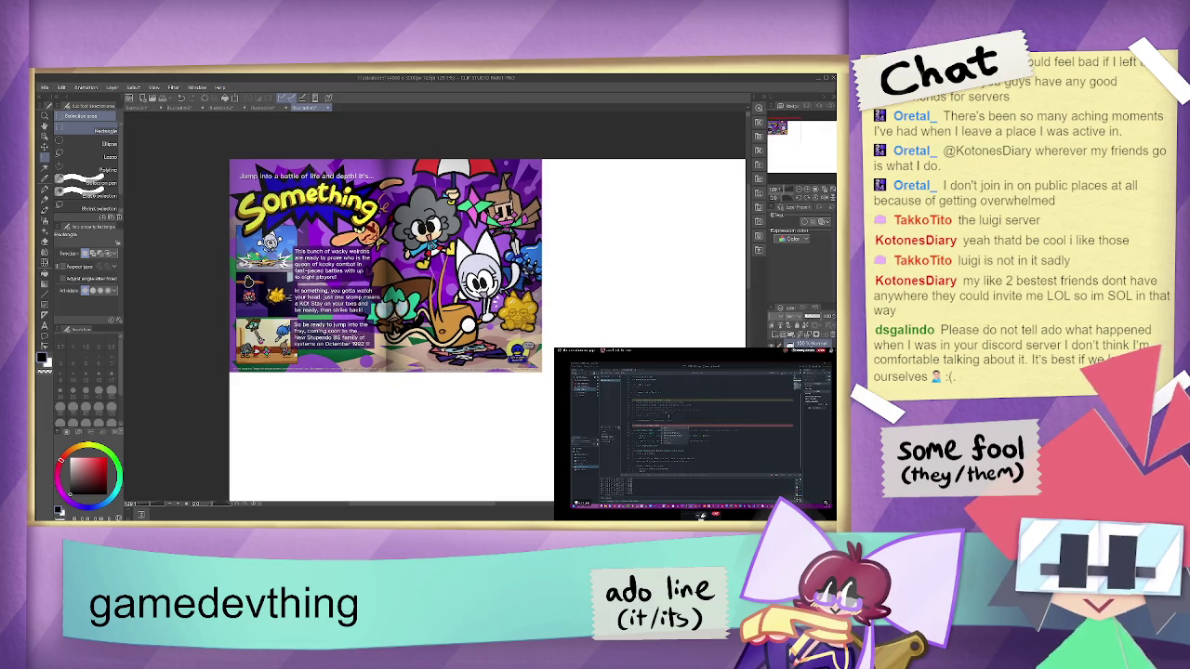
scroll(730, 186, "down", 3)
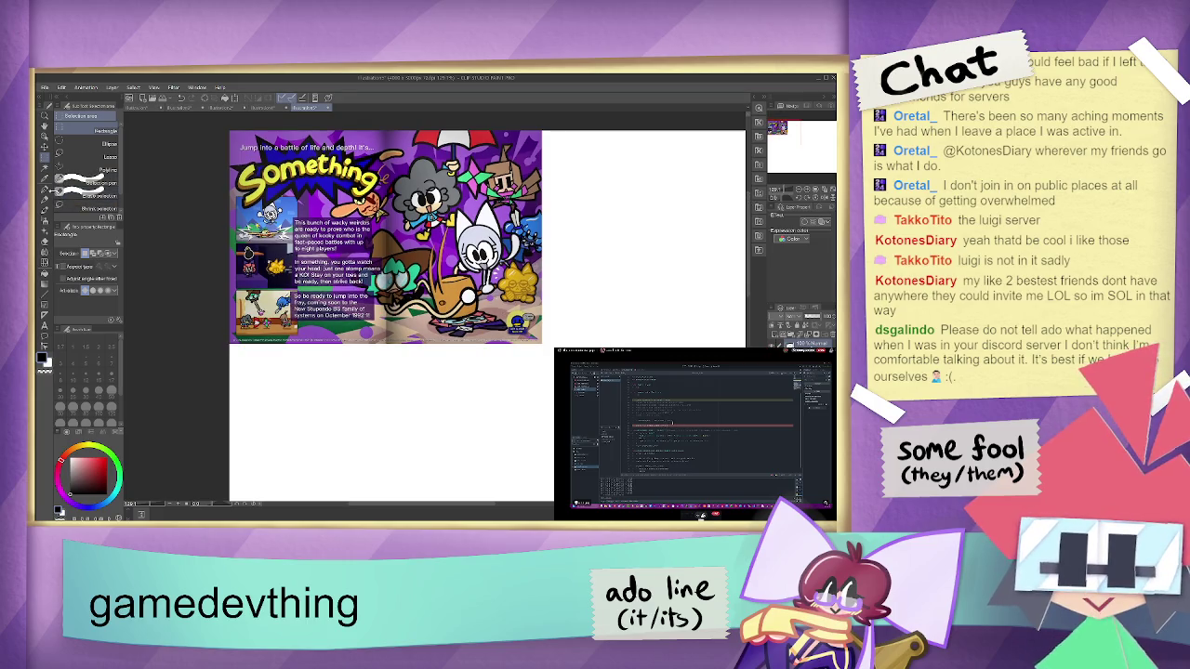
left_click(44, 190)
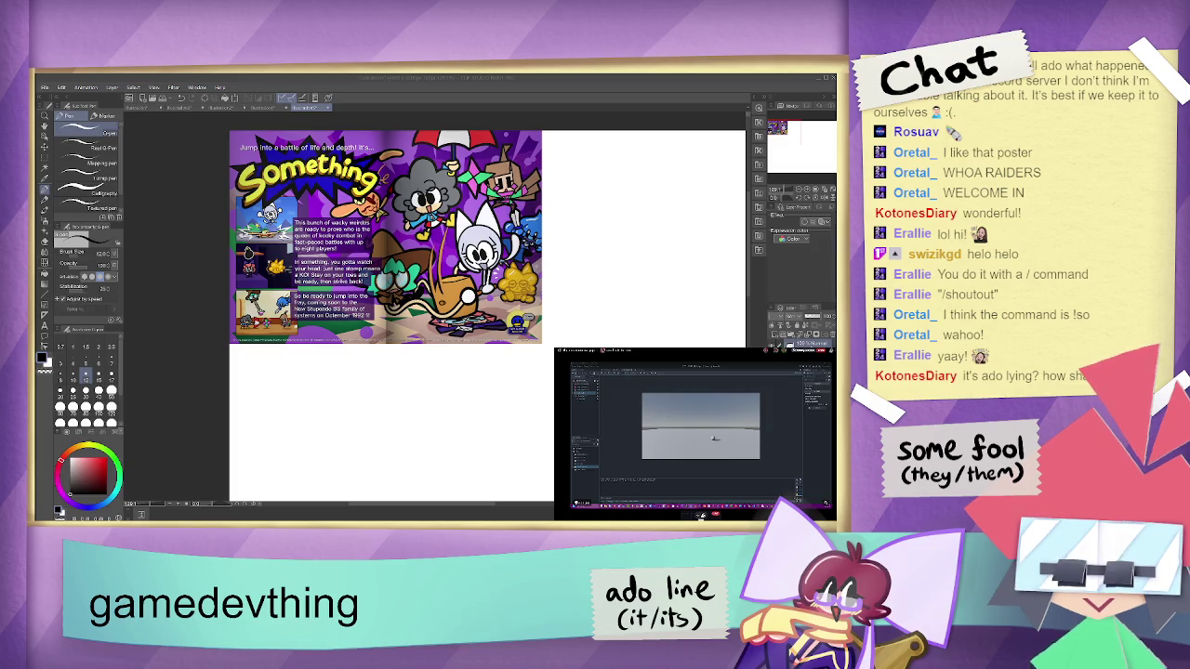
- Switch away from Clip Studio Paint and expand the game-engine stream to full screen
key("alt+Tab")
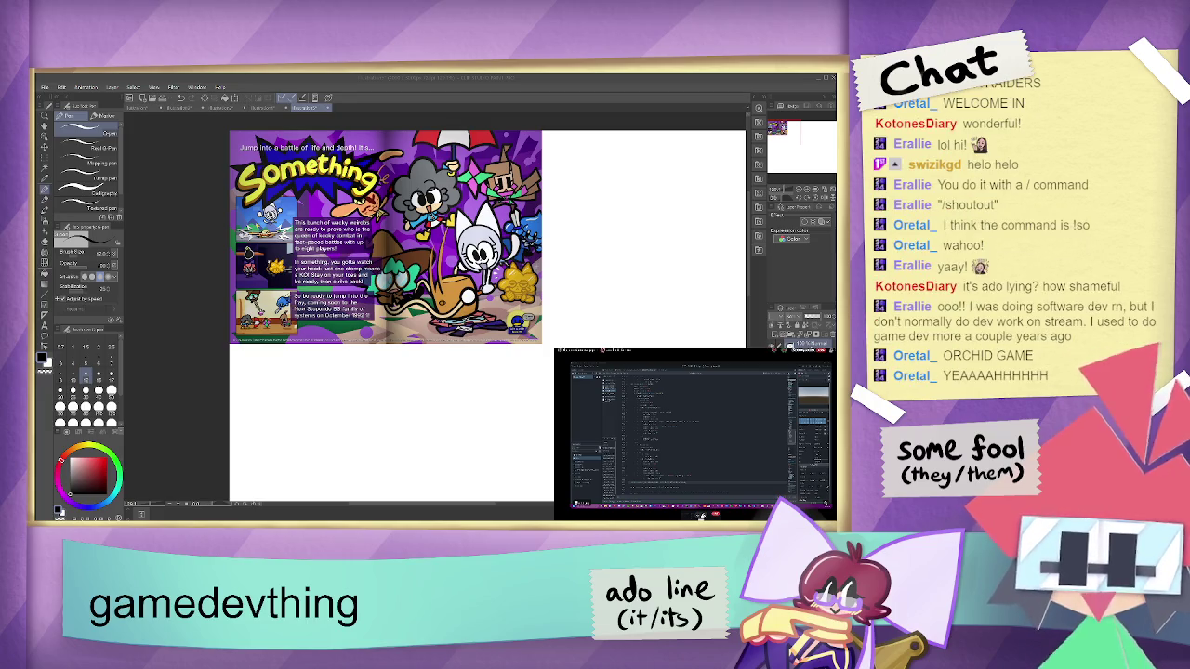
double_click(699, 514)
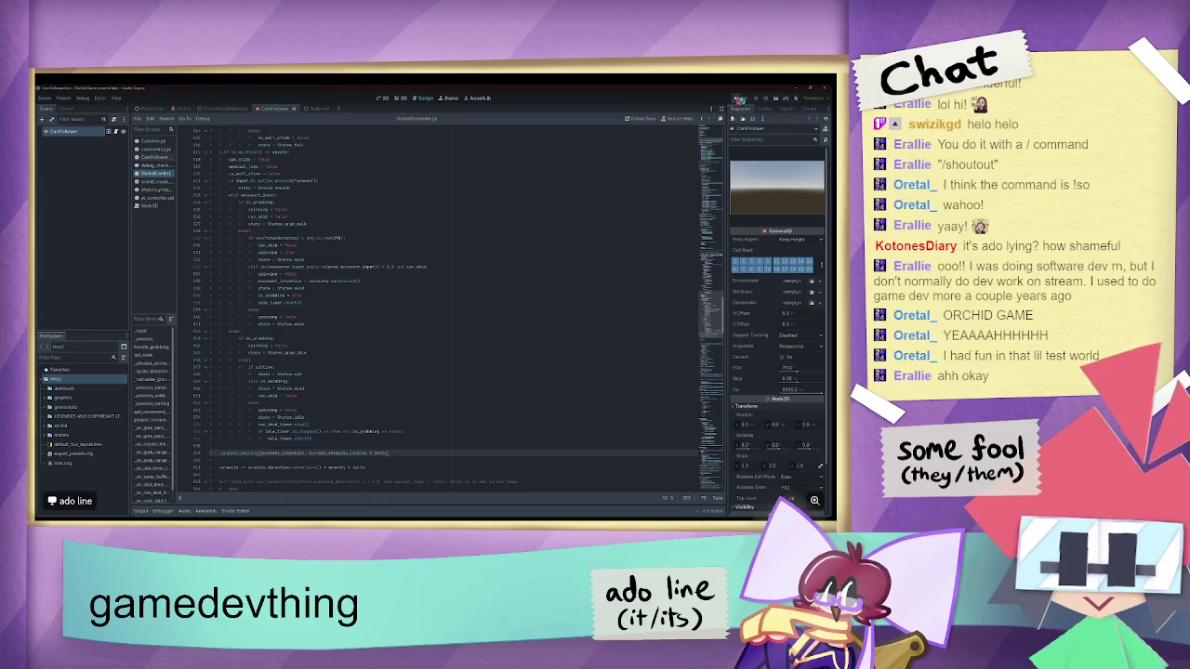
- Run the game project briefly, then stop it with F8
left_click(737, 99)
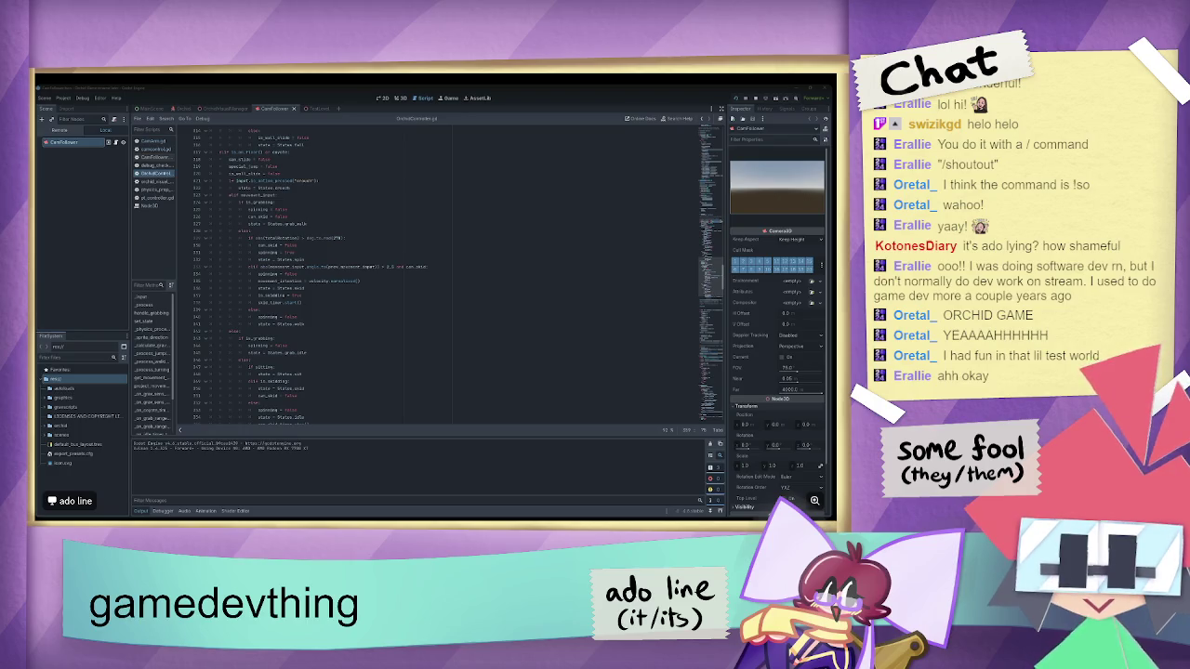
key("F8")
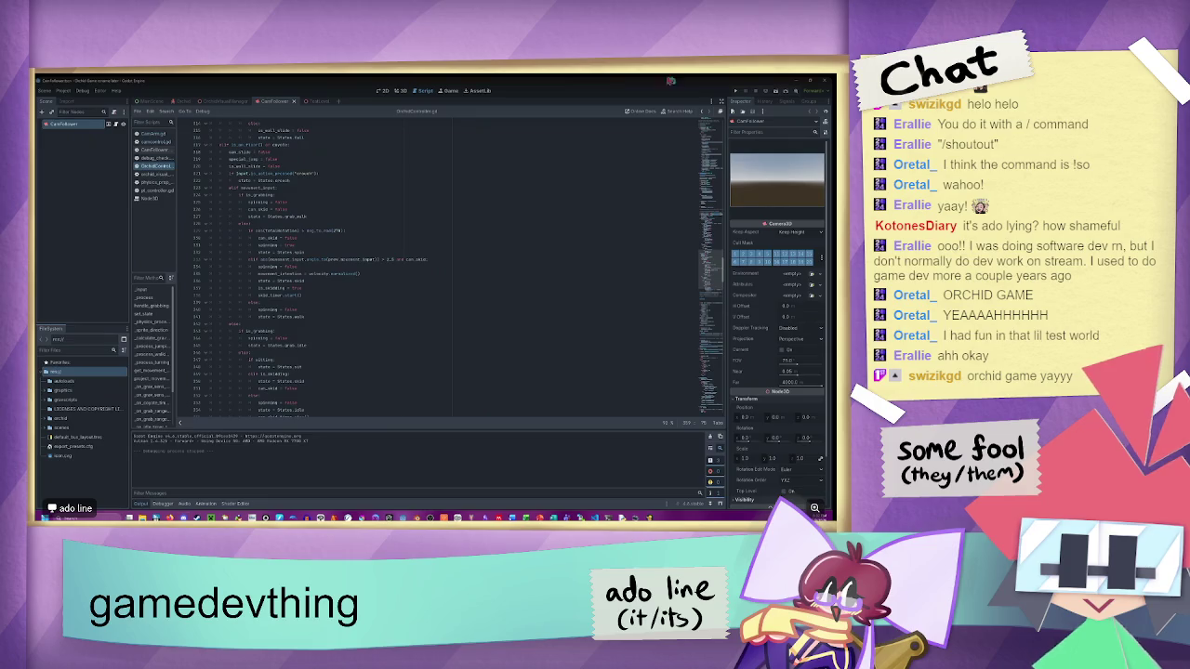
- Launch the game, orbit the camera around the character, and jump into the glide pose
left_click(740, 90)
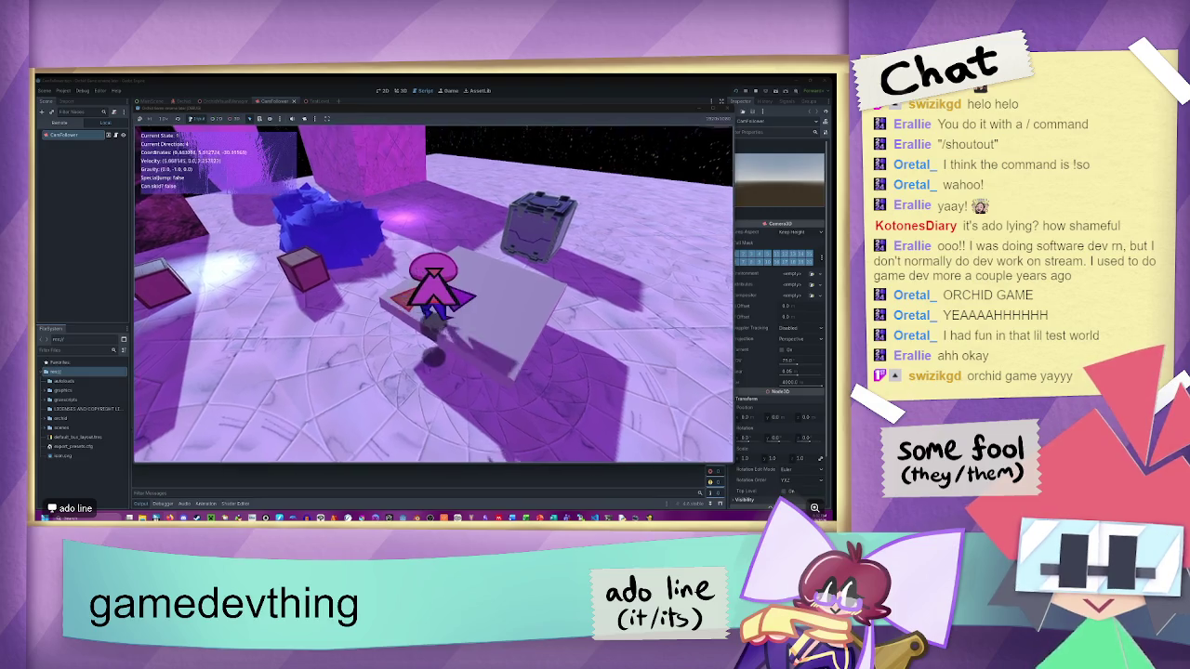
key("q")
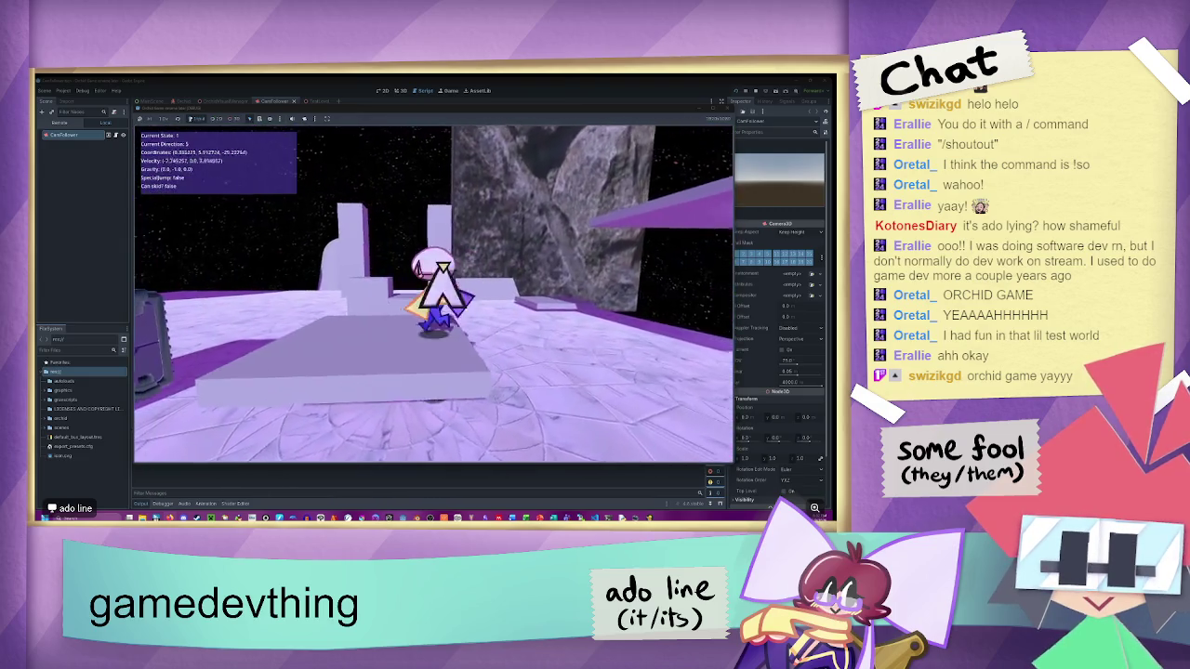
key("s")
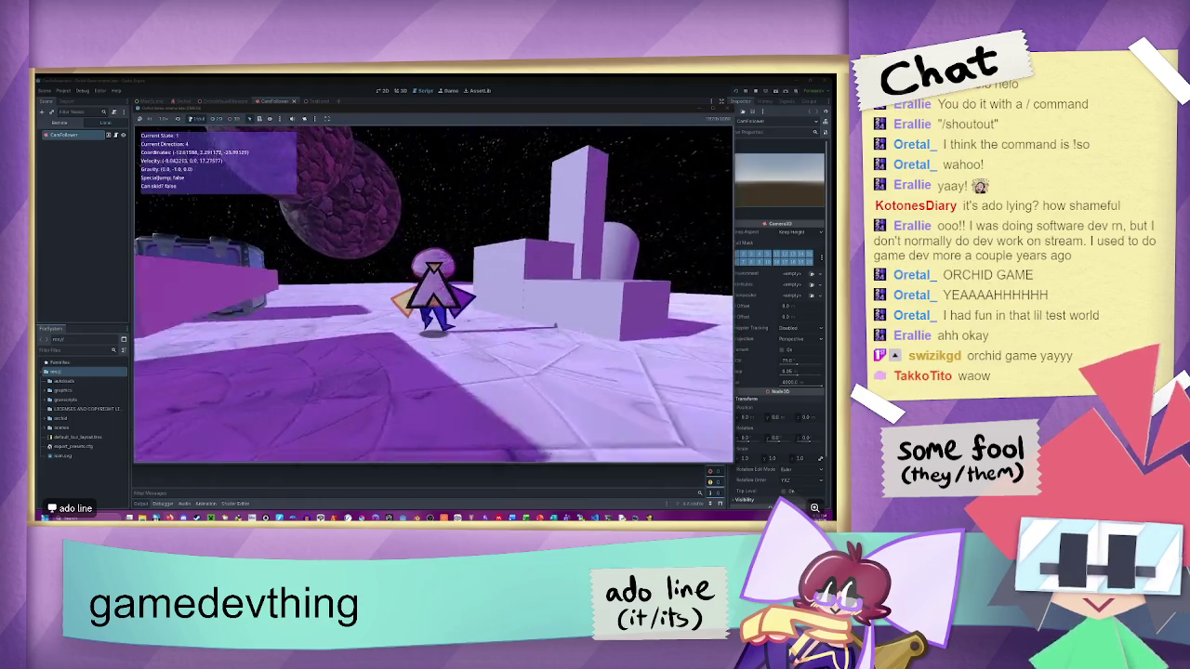
key("q")
key("q")
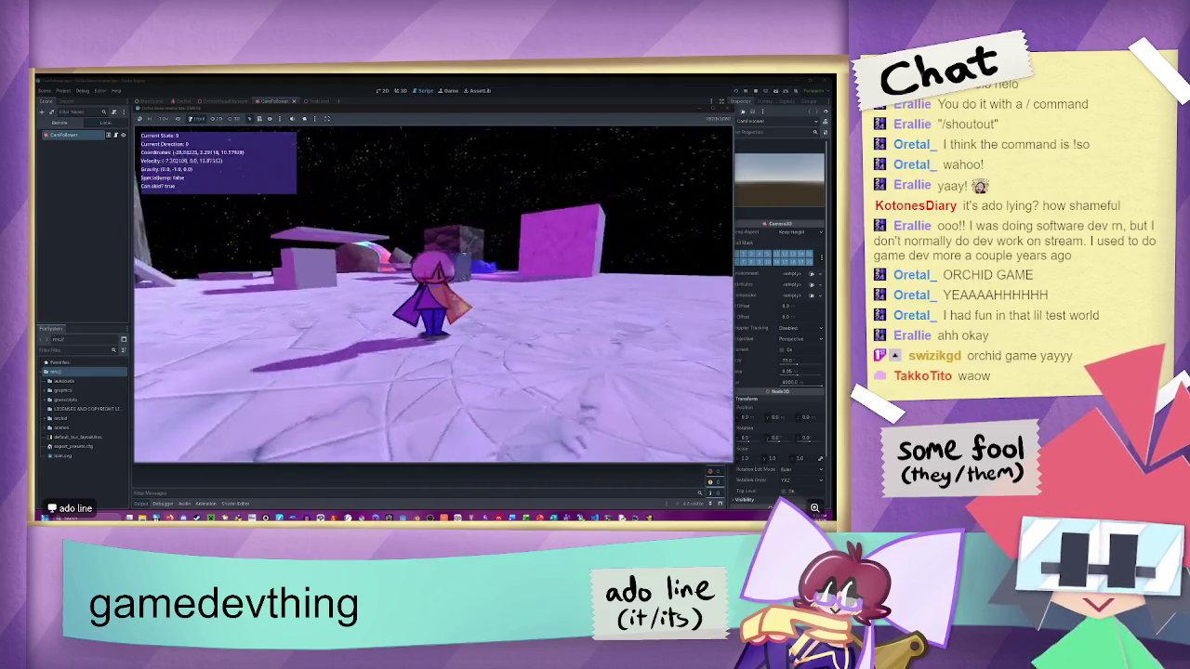
key("q")
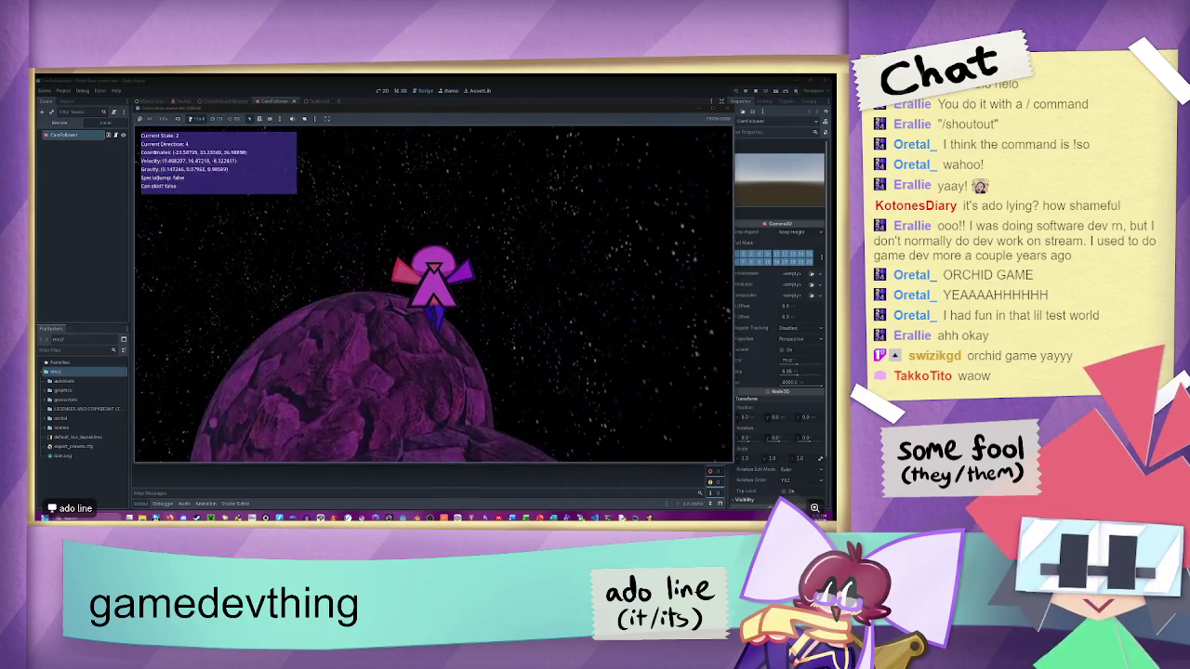
key("q")
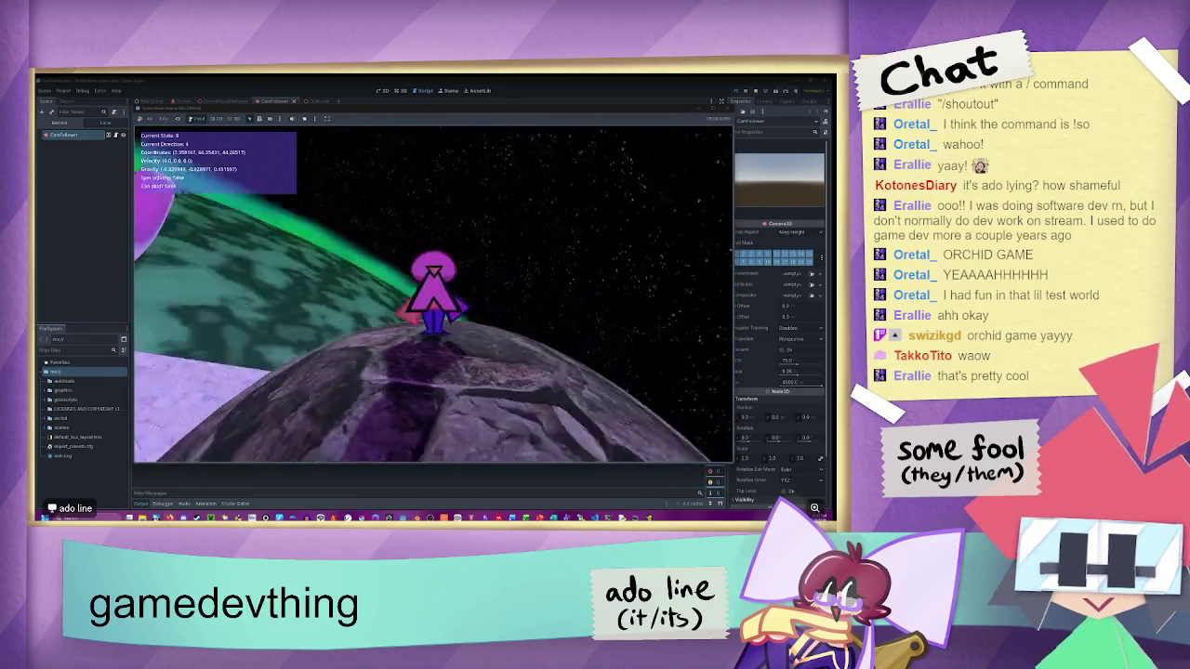
key("space")
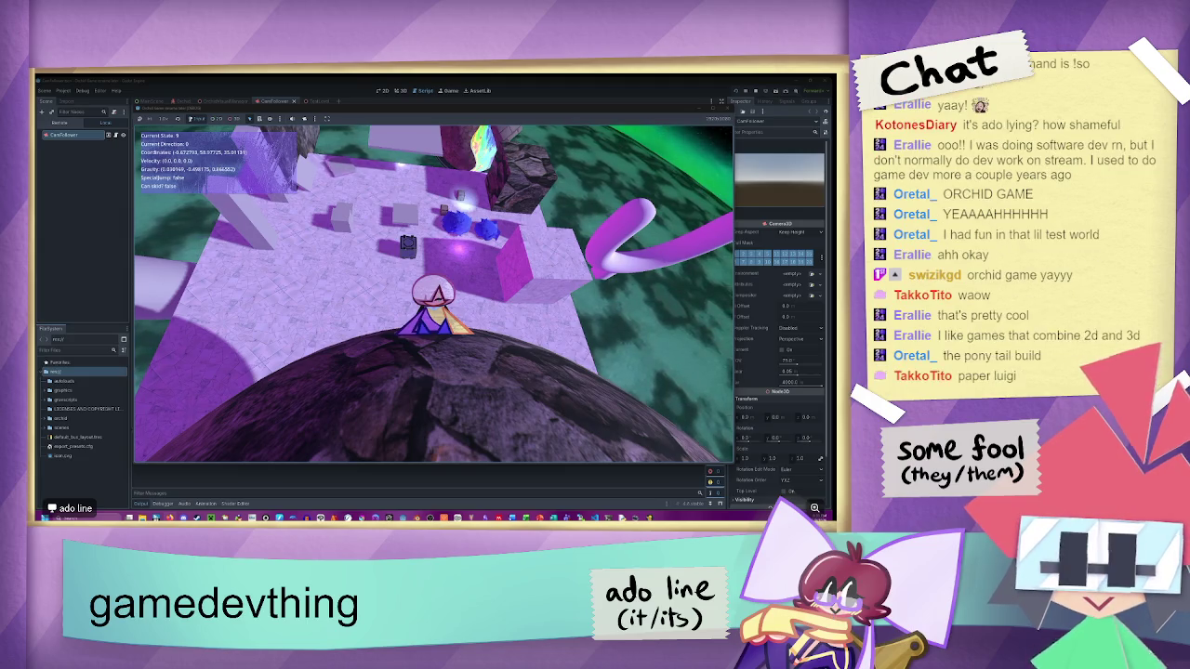
- Walk the character across the planet, around the platform and along the rainbow road
key("w")
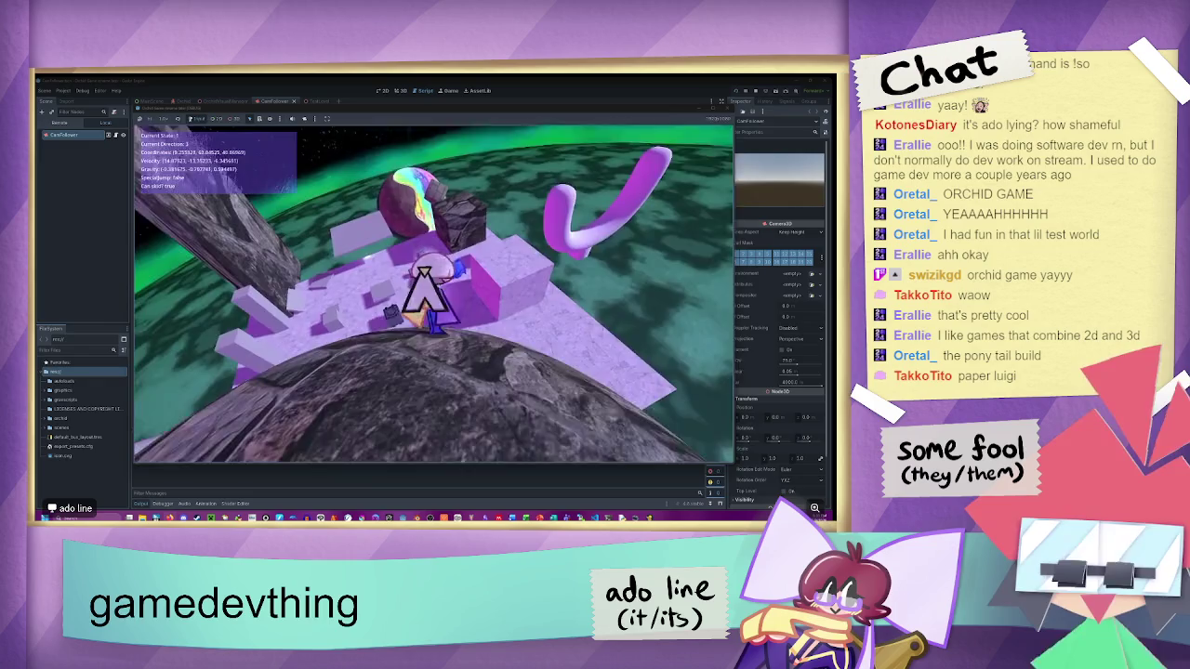
key("w")
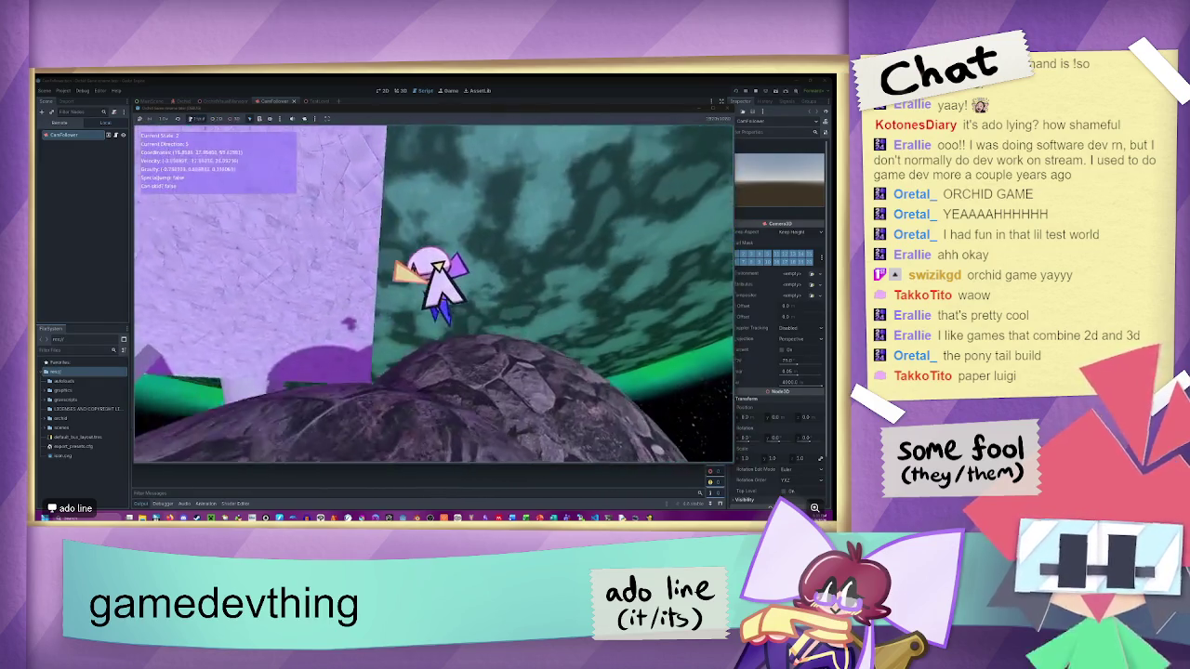
key("w")
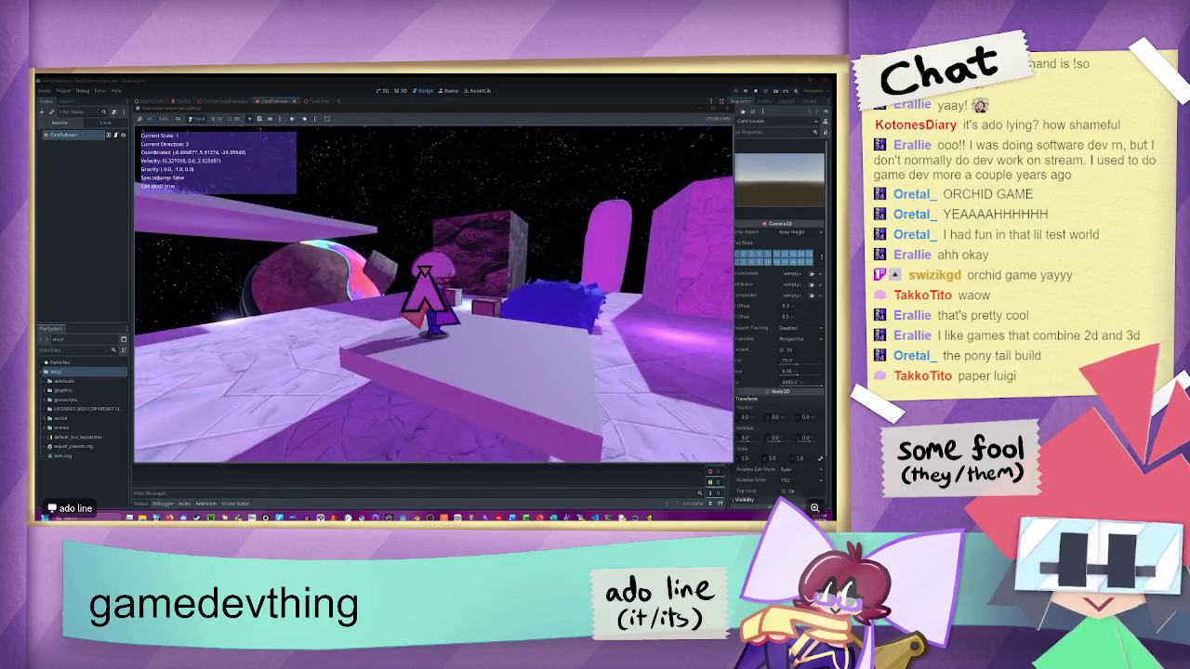
key("w")
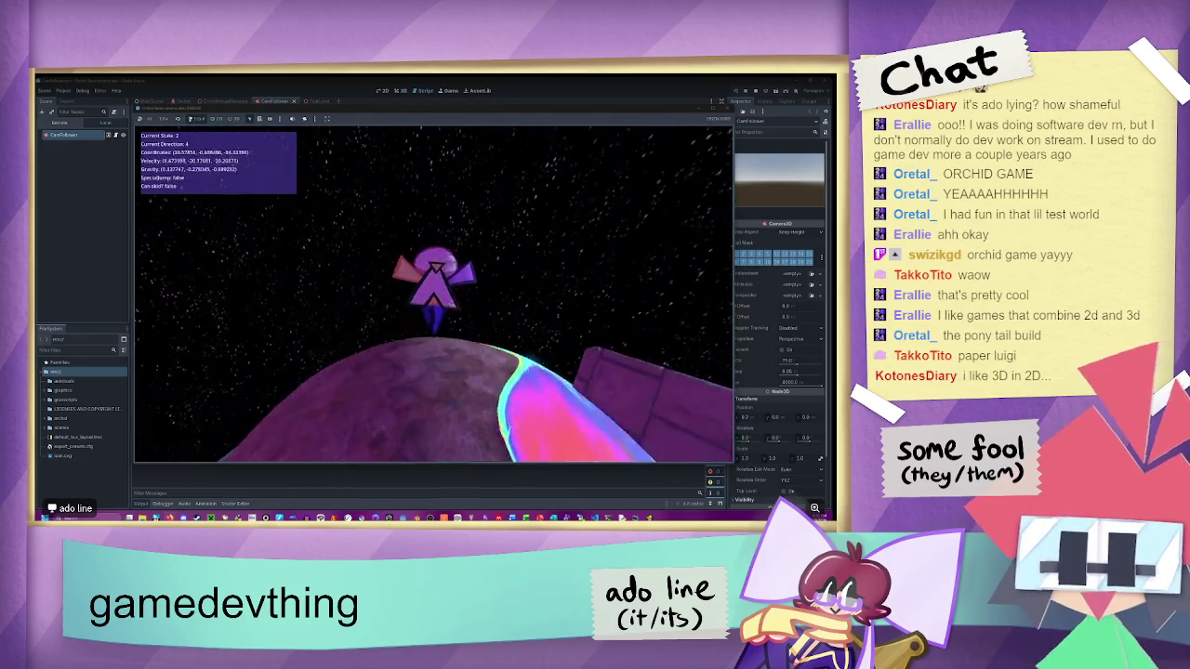
key("w")
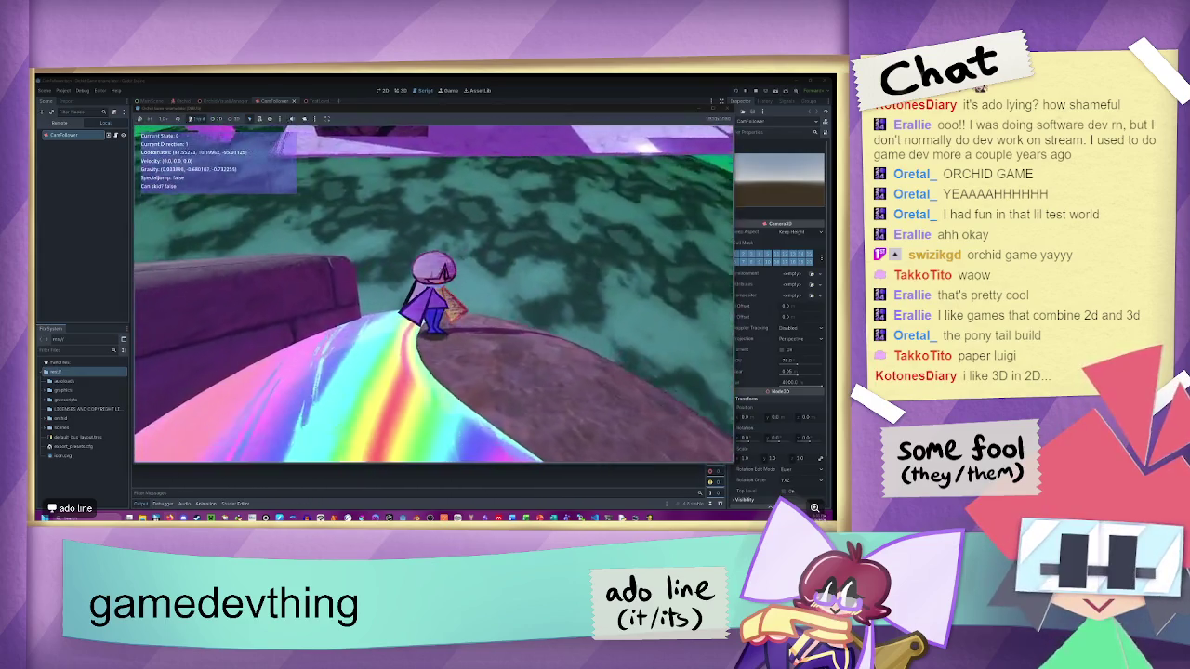
key("w")
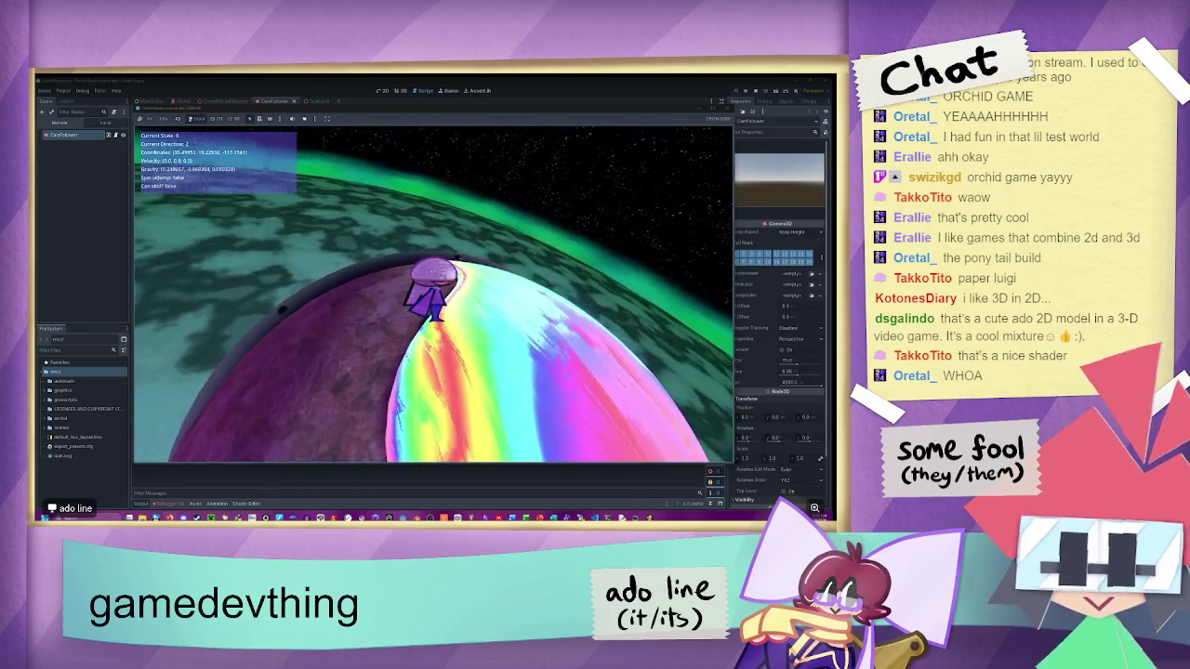
- Stop the running game, relaunch the current grey-sky scene, and switch to the Something poster
key("F8")
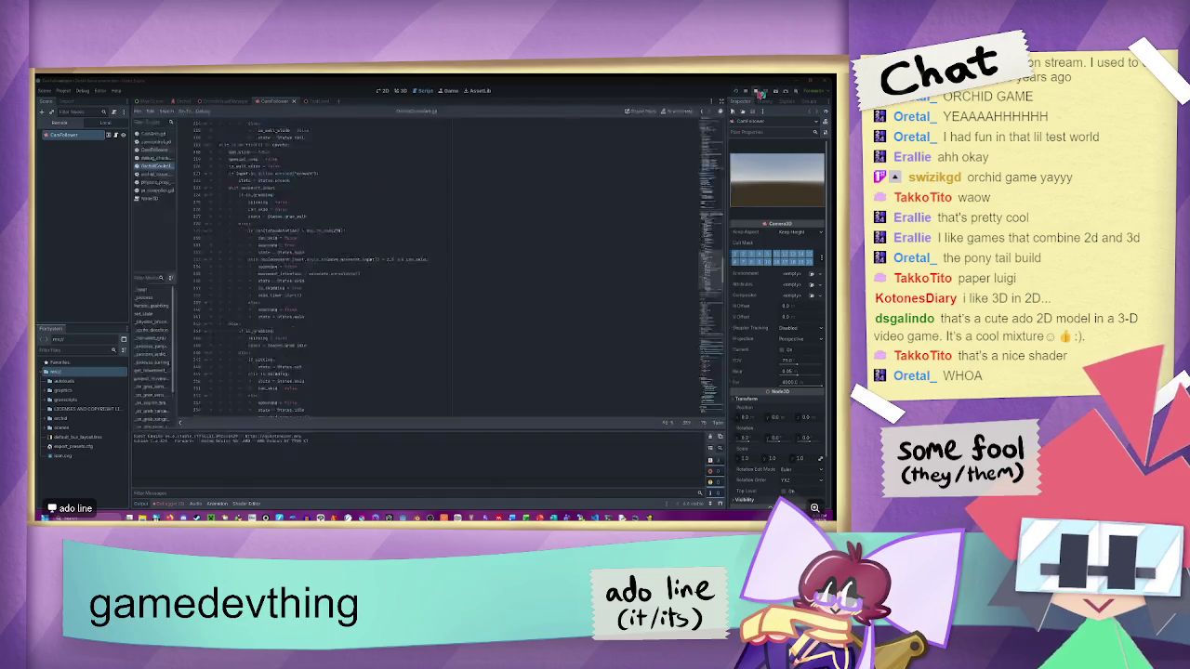
key("F5")
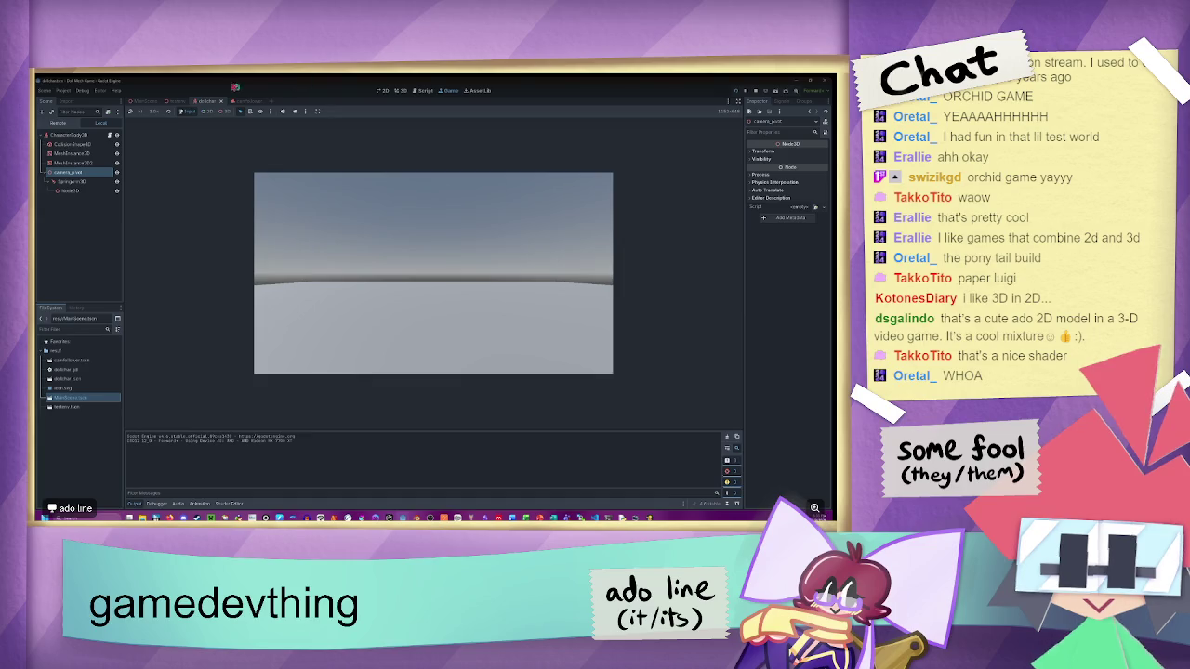
key("alt+Tab")
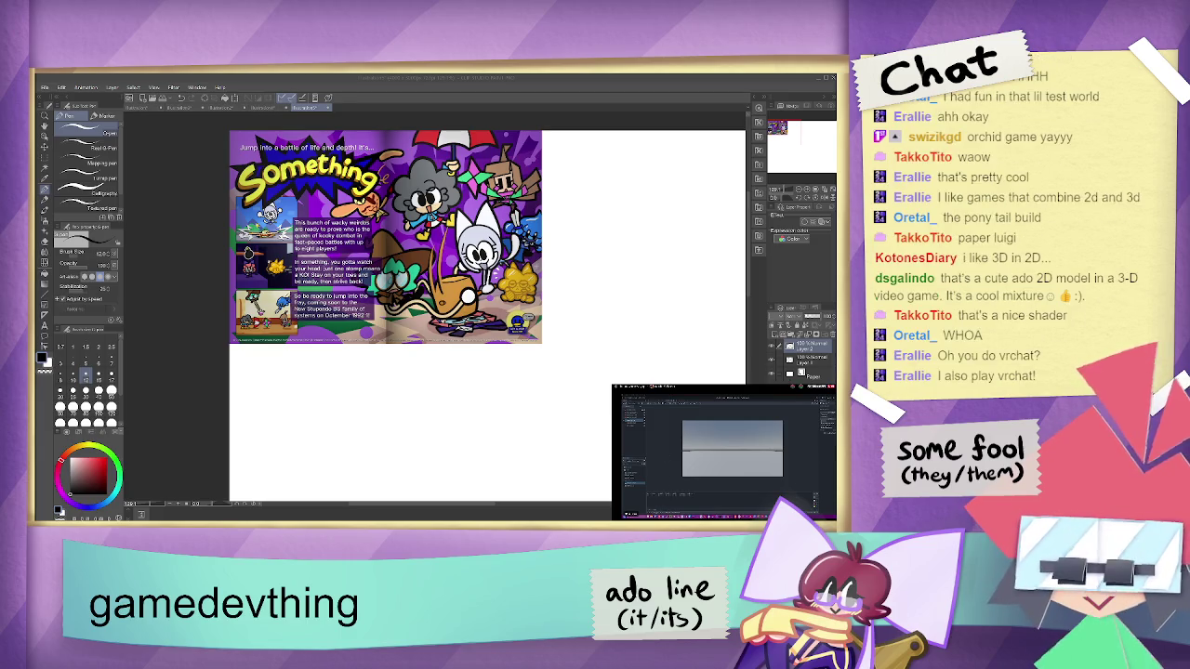
- Bring Clip Studio Paint back into focus and zoom out on the canvas
key("alt+Tab")
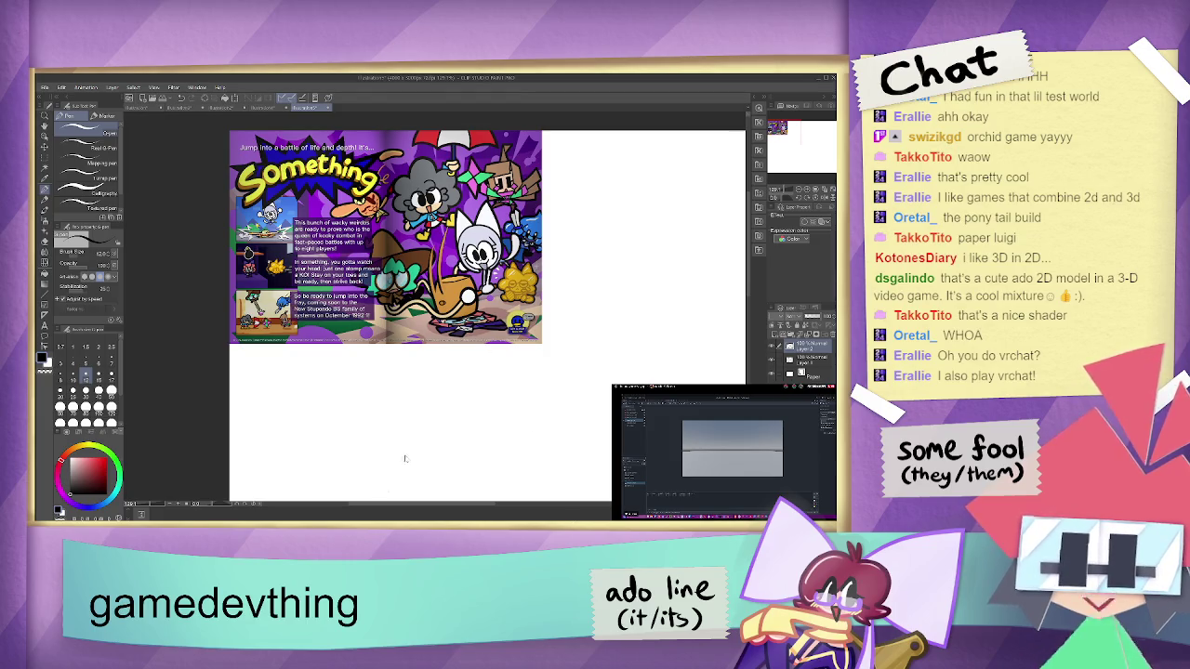
key("alt+Tab")
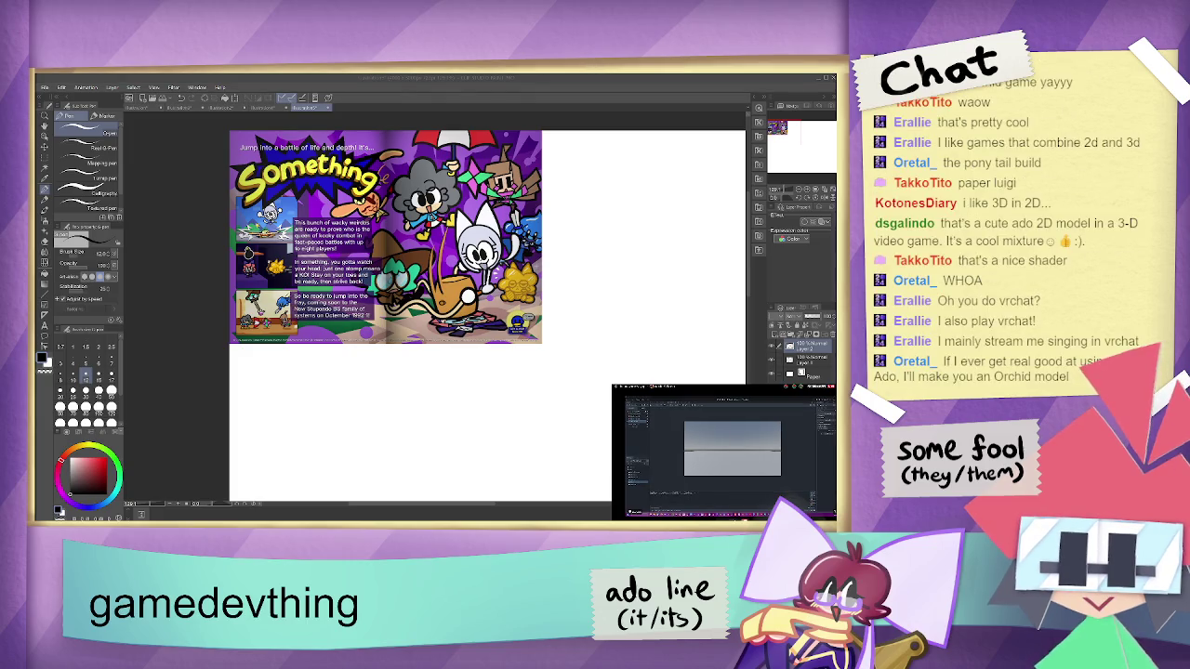
key("alt+Tab")
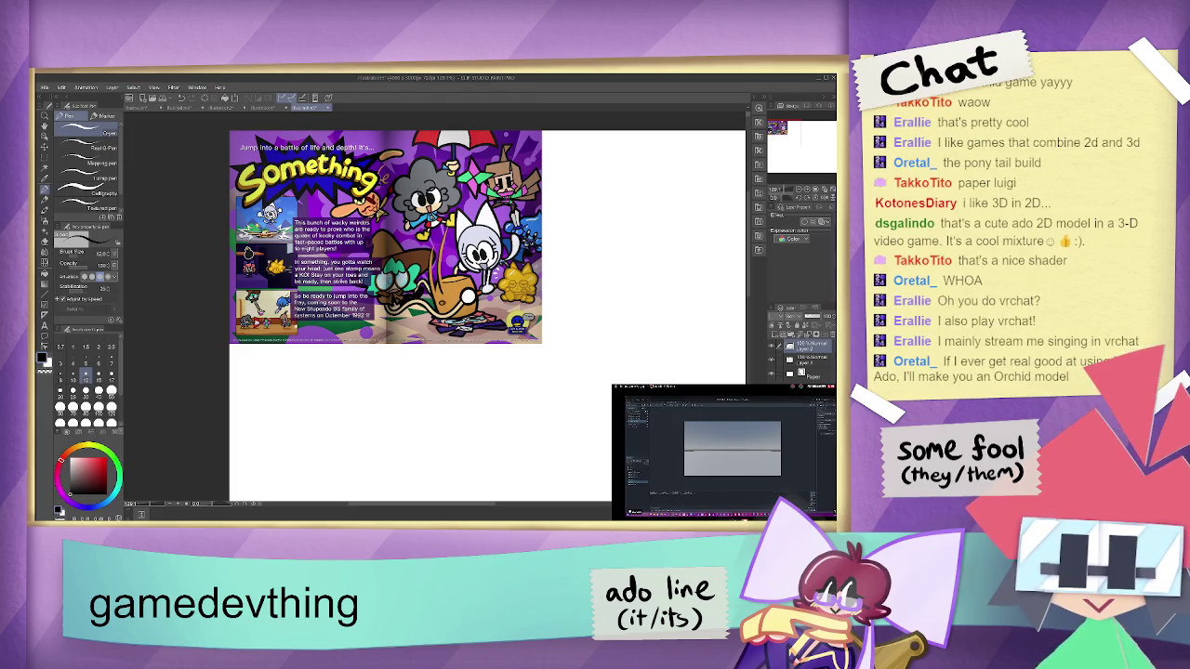
key("ctrl+minus")
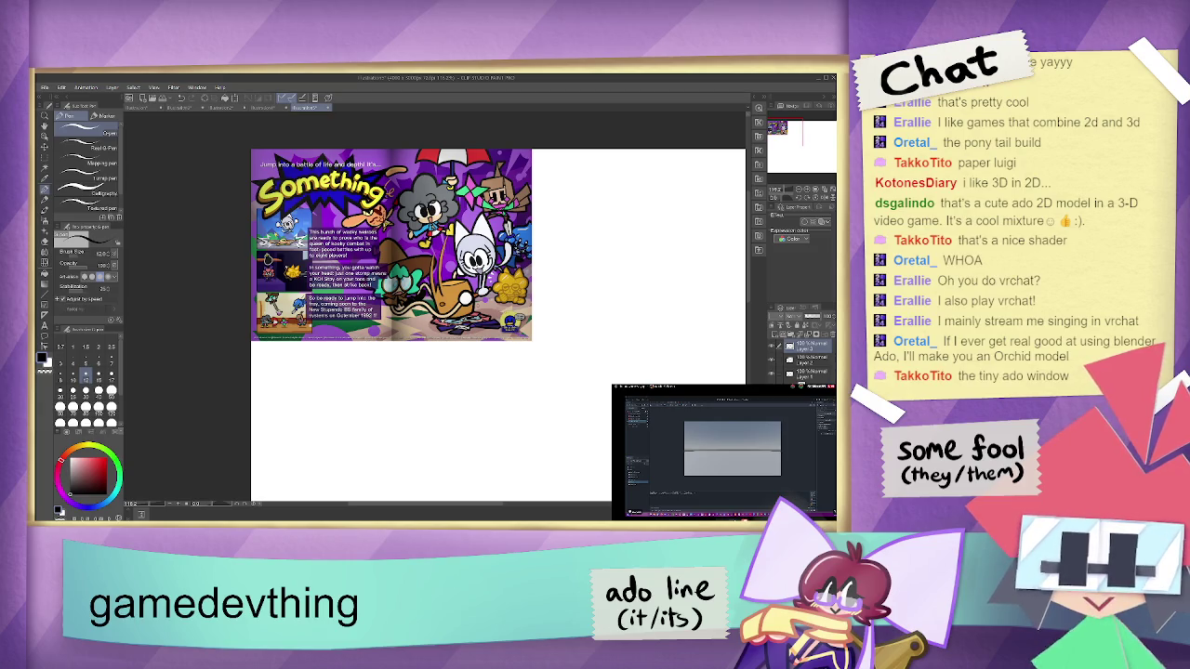
- Draw a looping test stroke, undo it, and start a round face doodle beside the poster
mouse_move(425, 292)
left_mouse_down()
mouse_move(470, 329)
mouse_move(569, 298)
mouse_move(602, 259)
left_mouse_up()
key("ctrl+z")
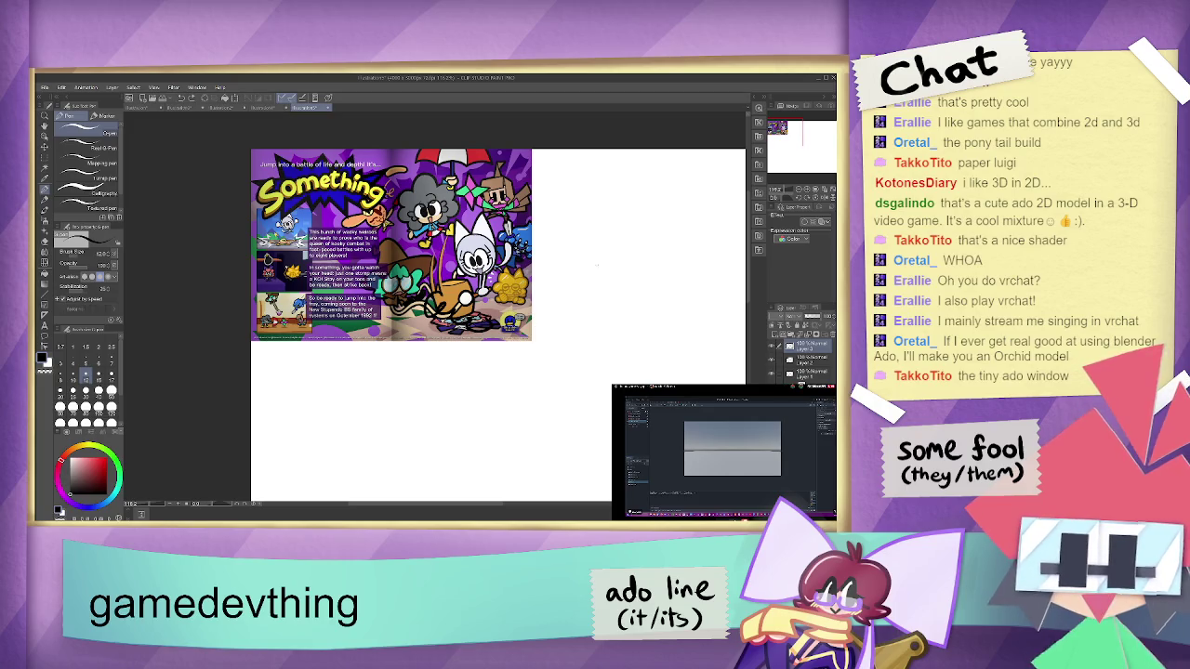
mouse_move(588, 294)
left_mouse_down()
mouse_move(582, 277)
mouse_move(575, 296)
mouse_move(603, 278)
mouse_move(608, 295)
mouse_move(597, 283)
mouse_move(592, 304)
mouse_move(571, 301)
mouse_move(593, 311)
mouse_move(617, 286)
mouse_move(560, 276)
mouse_move(589, 314)
mouse_move(617, 308)
mouse_move(588, 253)
left_mouse_up()
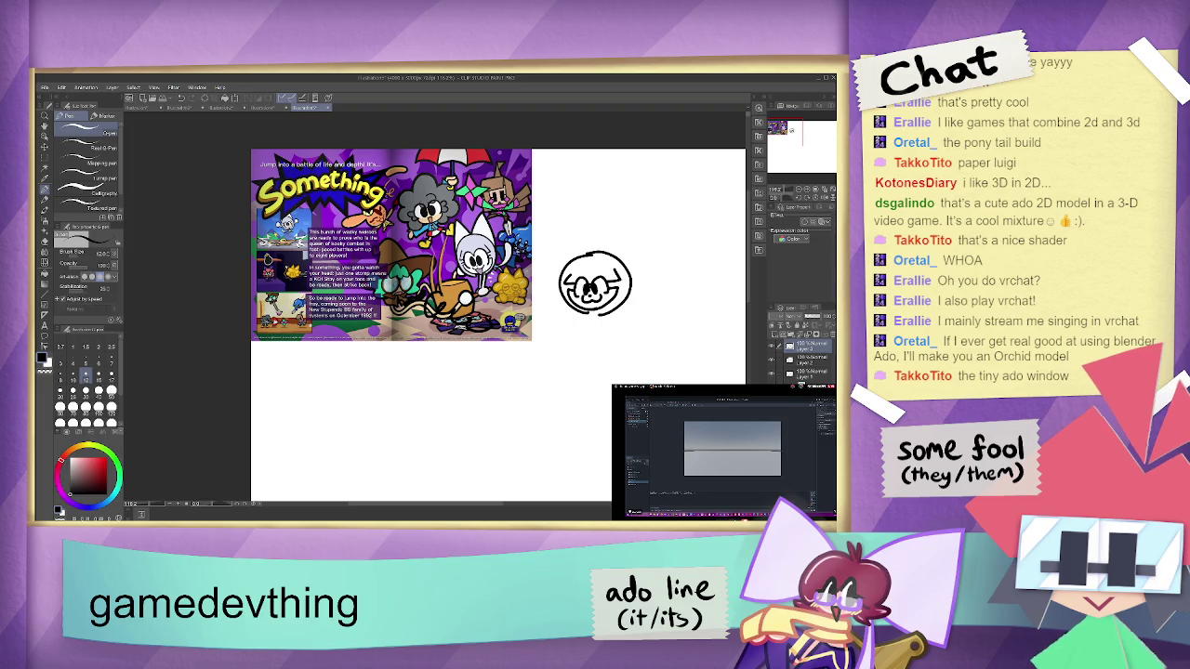
- Undo the face doodle strokes and sketch a cat-eared figure's head in their place
left_click_drag(584, 313, 606, 321)
key("ctrl+z")
key("ctrl+z")
key("ctrl+z")
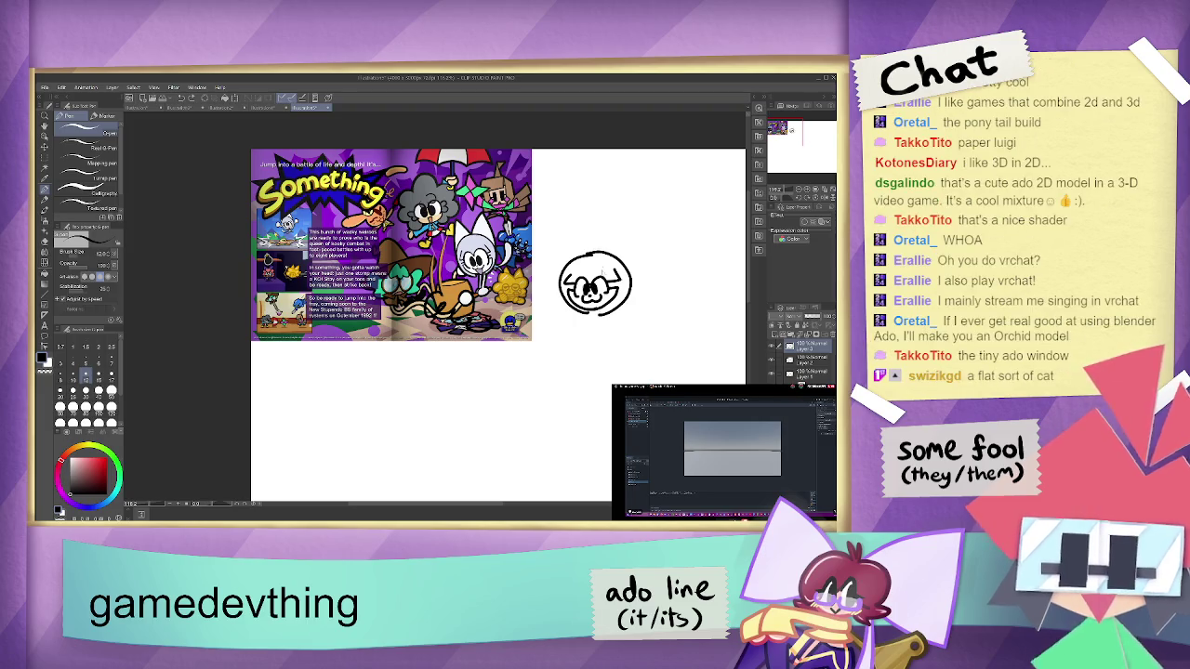
key("ctrl+z")
key("ctrl+z")
key("ctrl+z")
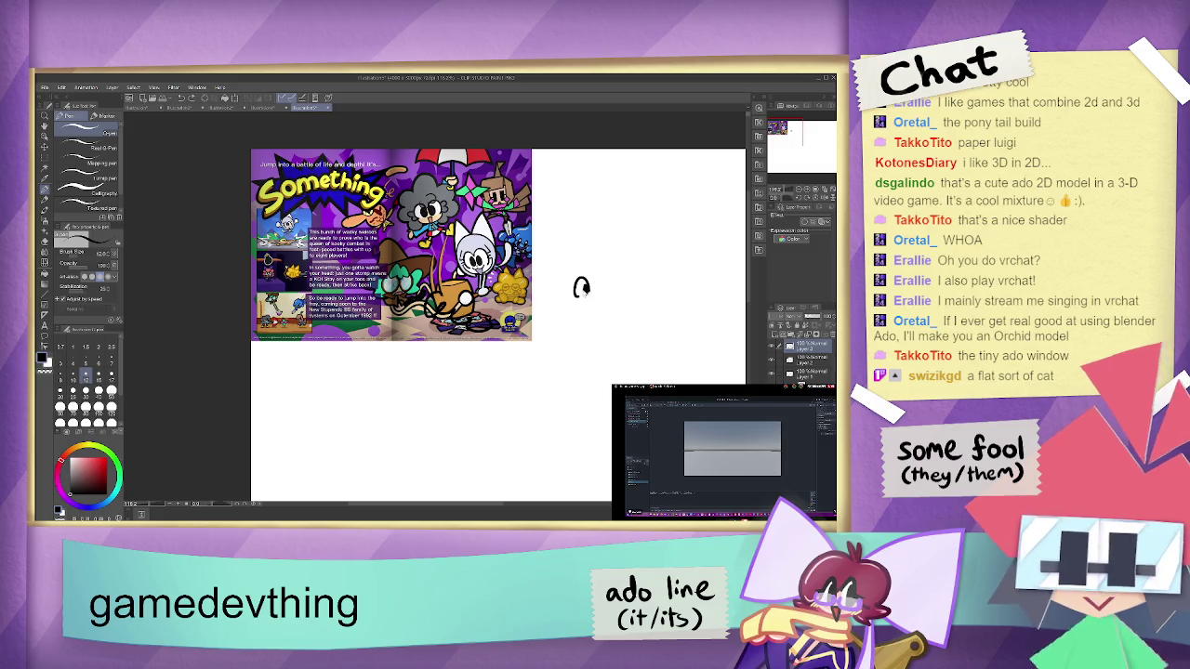
mouse_move(588, 279)
left_mouse_down()
mouse_move(603, 290)
mouse_move(595, 276)
mouse_move(606, 274)
mouse_move(561, 295)
mouse_move(609, 296)
mouse_move(611, 264)
mouse_move(582, 244)
mouse_move(561, 283)
mouse_move(583, 334)
mouse_move(594, 331)
mouse_move(573, 316)
left_mouse_up()
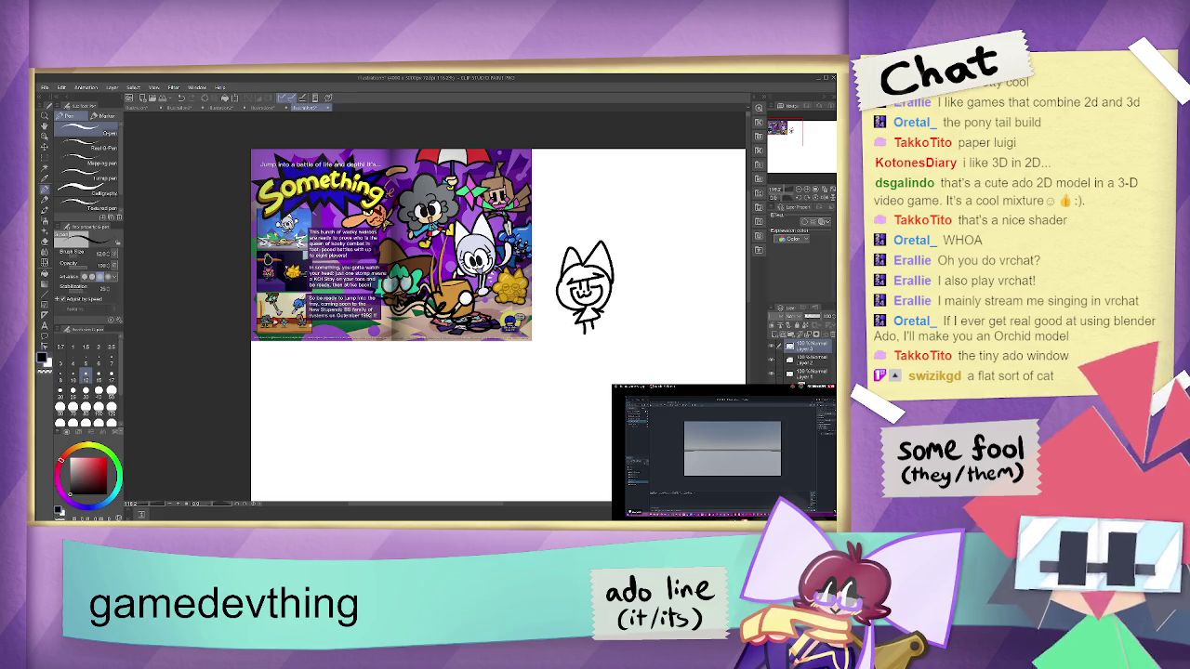
- Draw an arching arrow to a witch-hat character with eyes and mouth, plus a scribble above
left_click_drag(627, 268, 689, 247)
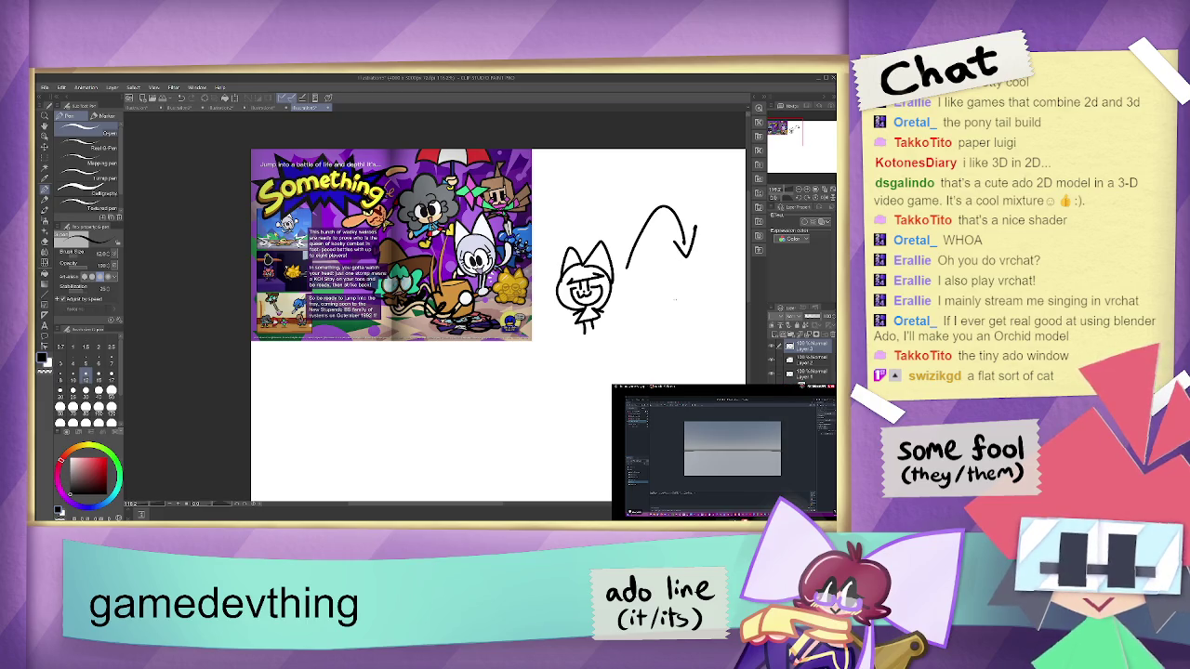
mouse_move(666, 293)
left_mouse_down()
mouse_move(729, 297)
mouse_move(640, 290)
mouse_move(654, 298)
mouse_move(710, 268)
mouse_move(728, 273)
mouse_move(721, 283)
left_mouse_up()
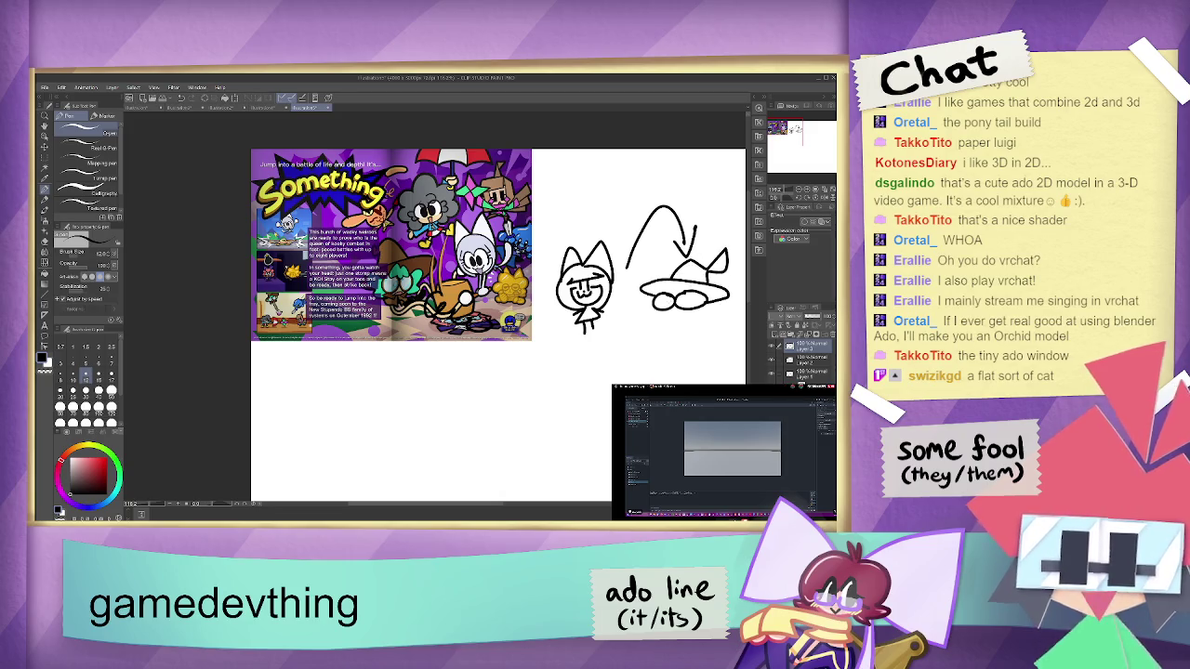
mouse_move(662, 309)
left_mouse_down()
mouse_move(691, 310)
mouse_move(656, 322)
mouse_move(716, 303)
mouse_move(684, 340)
left_mouse_up()
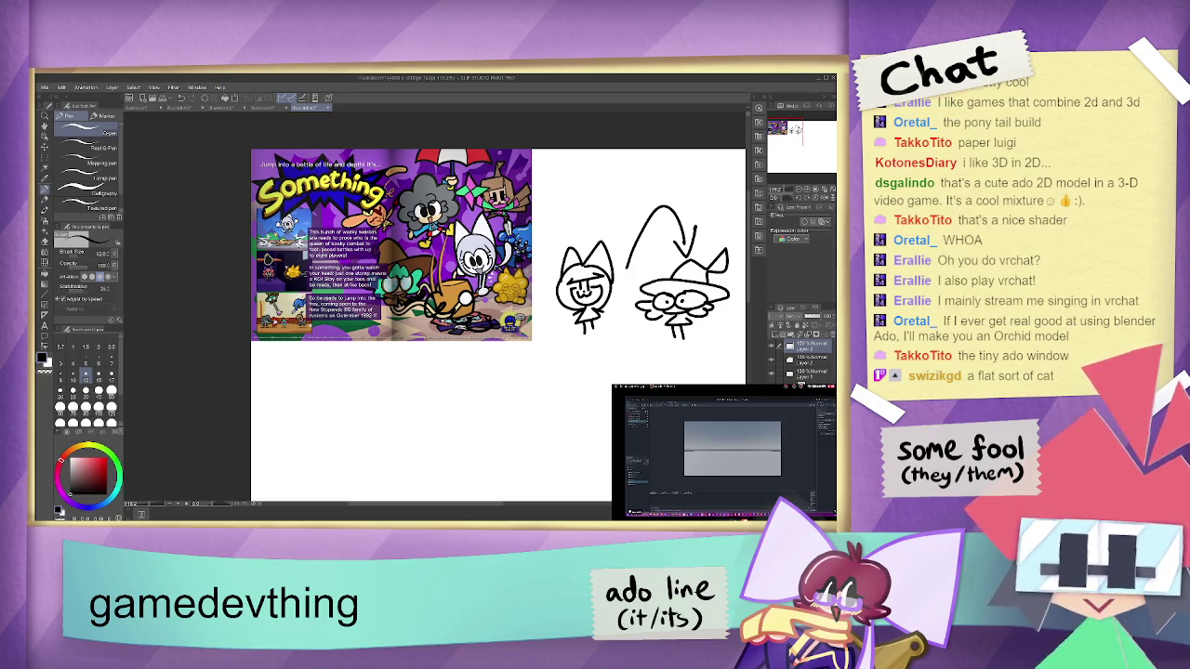
mouse_move(576, 208)
left_mouse_down()
mouse_move(642, 197)
mouse_move(593, 199)
left_mouse_up()
left_click_drag(606, 177, 604, 195)
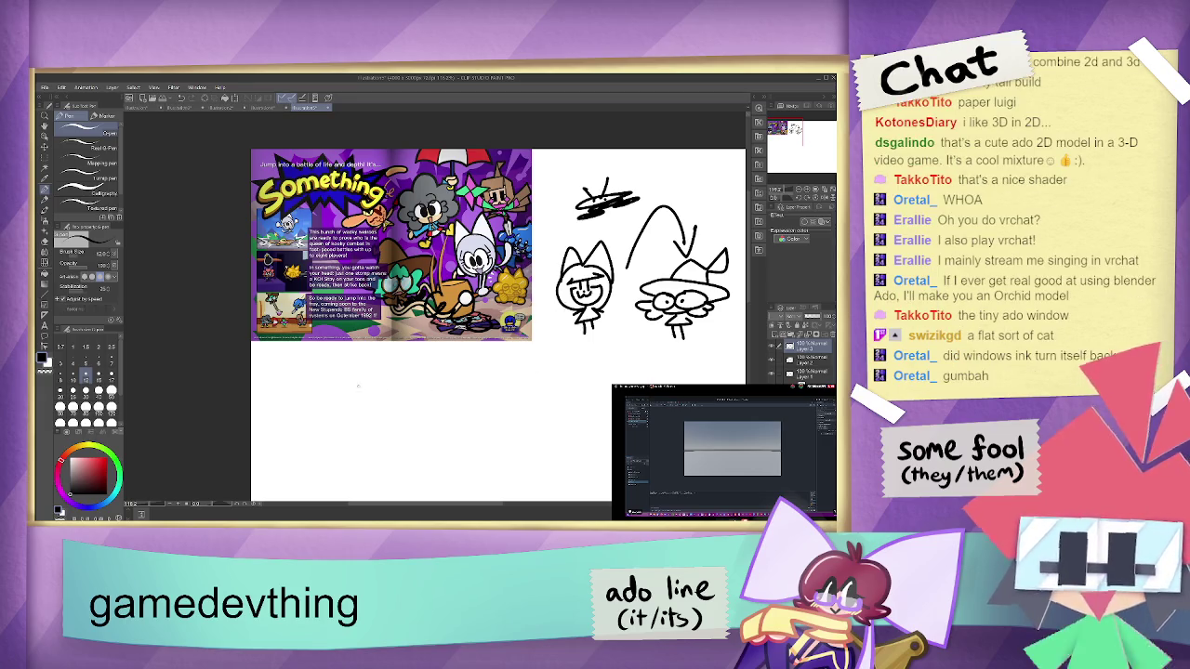
- Sketch a stick figure with marks and arrows beneath, and a small figure to its left
mouse_move(356, 408)
left_mouse_down()
mouse_move(366, 423)
mouse_move(403, 405)
mouse_move(415, 421)
left_mouse_up()
mouse_move(385, 353)
left_mouse_down()
mouse_move(380, 383)
mouse_move(397, 369)
left_mouse_up()
left_click_drag(380, 416, 386, 402)
mouse_move(367, 353)
left_mouse_down()
mouse_move(338, 349)
mouse_move(305, 374)
mouse_move(322, 370)
left_mouse_up()
mouse_move(320, 374)
left_mouse_down()
mouse_move(333, 379)
mouse_move(333, 368)
left_mouse_up()
mouse_move(327, 378)
left_mouse_down()
mouse_move(338, 372)
mouse_move(322, 373)
left_mouse_up()
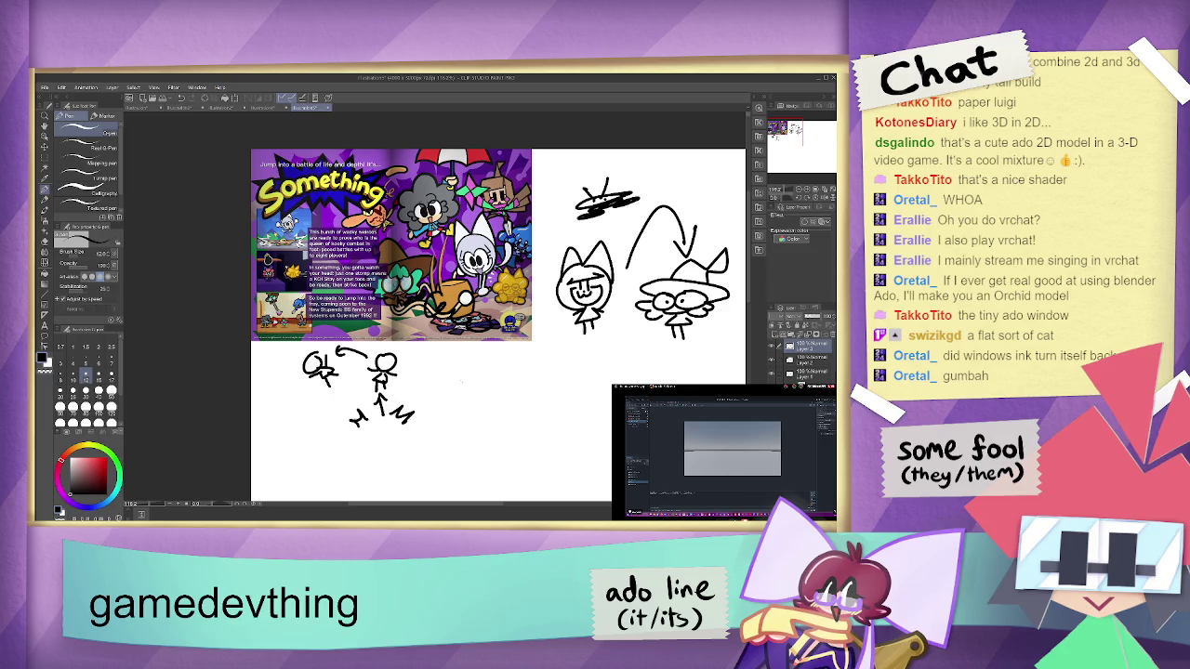
- Add a second stick figure with an equals sign, linking arrows, and a box after the second arrow
mouse_move(479, 388)
left_mouse_down()
mouse_move(493, 415)
mouse_move(503, 401)
mouse_move(502, 420)
mouse_move(535, 398)
left_mouse_up()
left_click_drag(513, 405, 527, 408)
mouse_move(519, 359)
left_mouse_down()
mouse_move(524, 370)
mouse_move(497, 364)
mouse_move(516, 377)
mouse_move(494, 370)
left_mouse_up()
left_click_drag(503, 373, 493, 377)
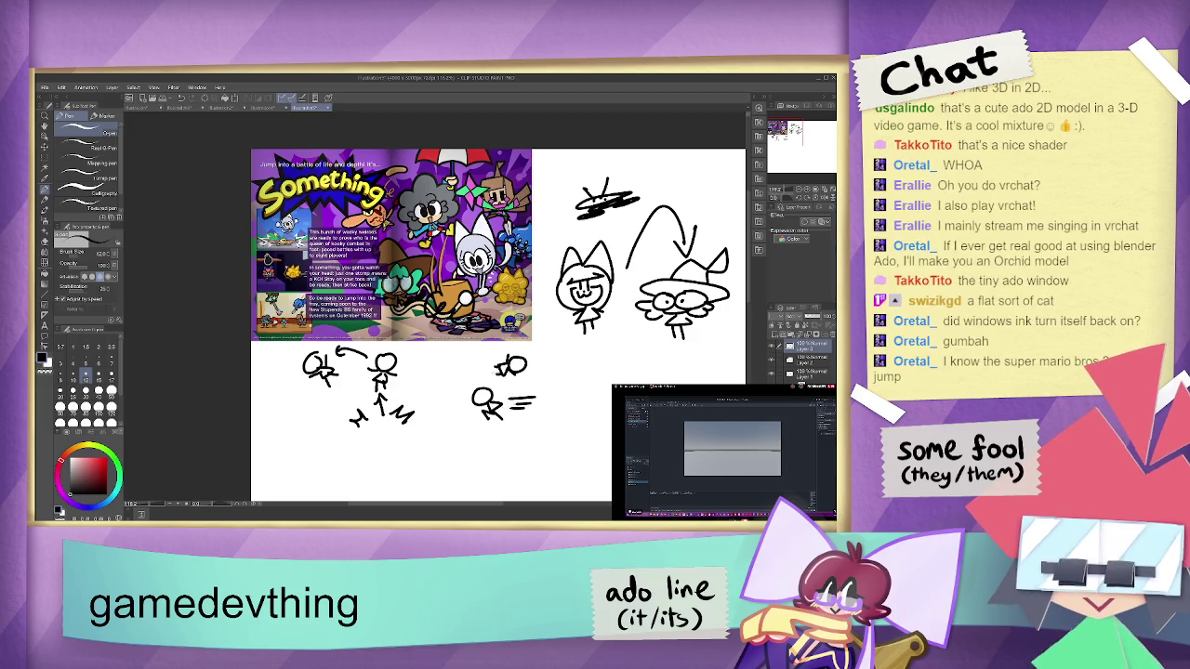
mouse_move(417, 393)
left_mouse_down()
mouse_move(459, 397)
mouse_move(443, 402)
left_mouse_up()
left_click_drag(548, 397, 578, 396)
left_click_drag(569, 388, 569, 402)
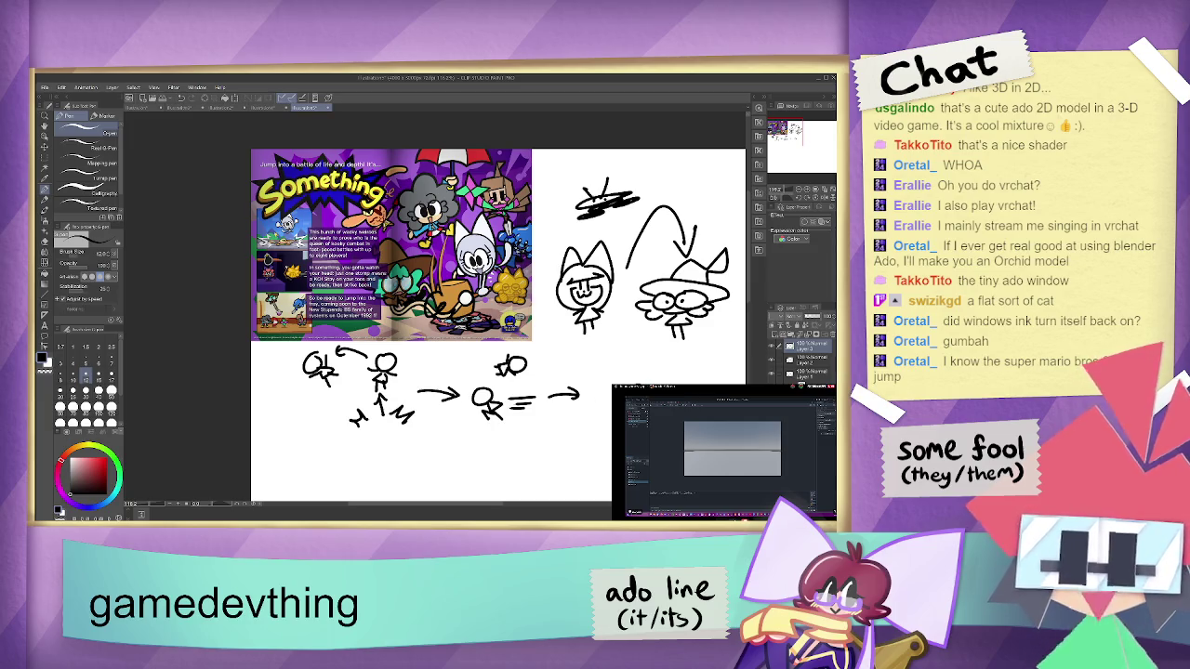
mouse_move(608, 390)
left_mouse_down()
mouse_move(608, 414)
mouse_move(588, 418)
mouse_move(609, 386)
mouse_move(610, 424)
left_mouse_up()
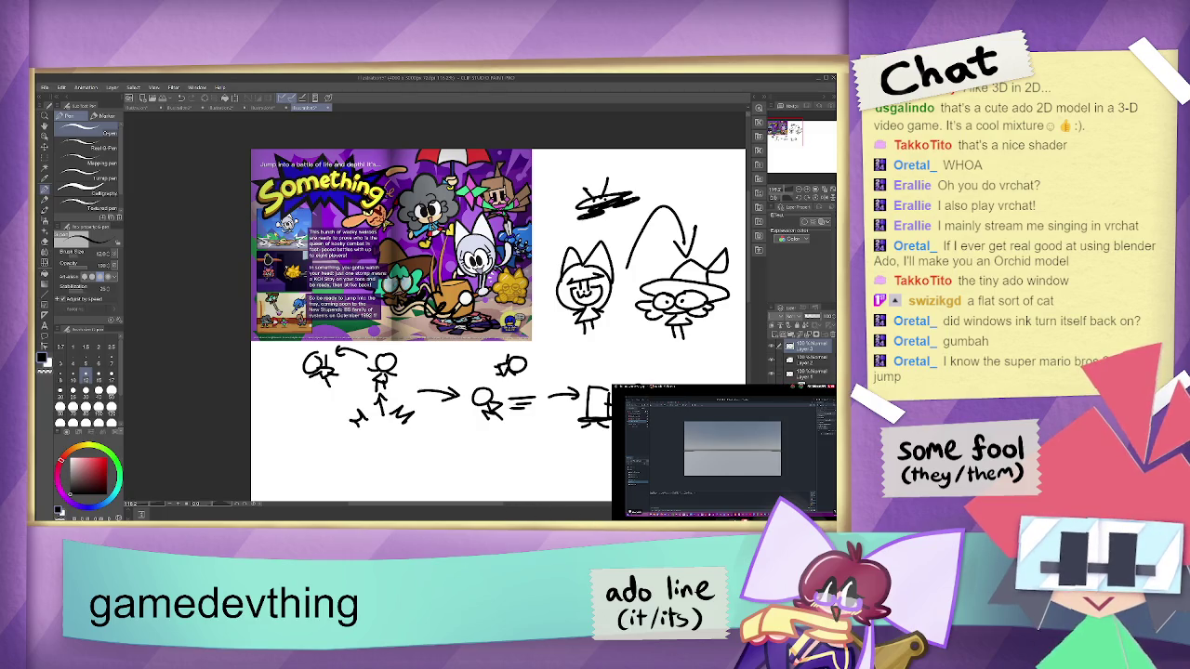
scroll(498, 326, "up", 3)
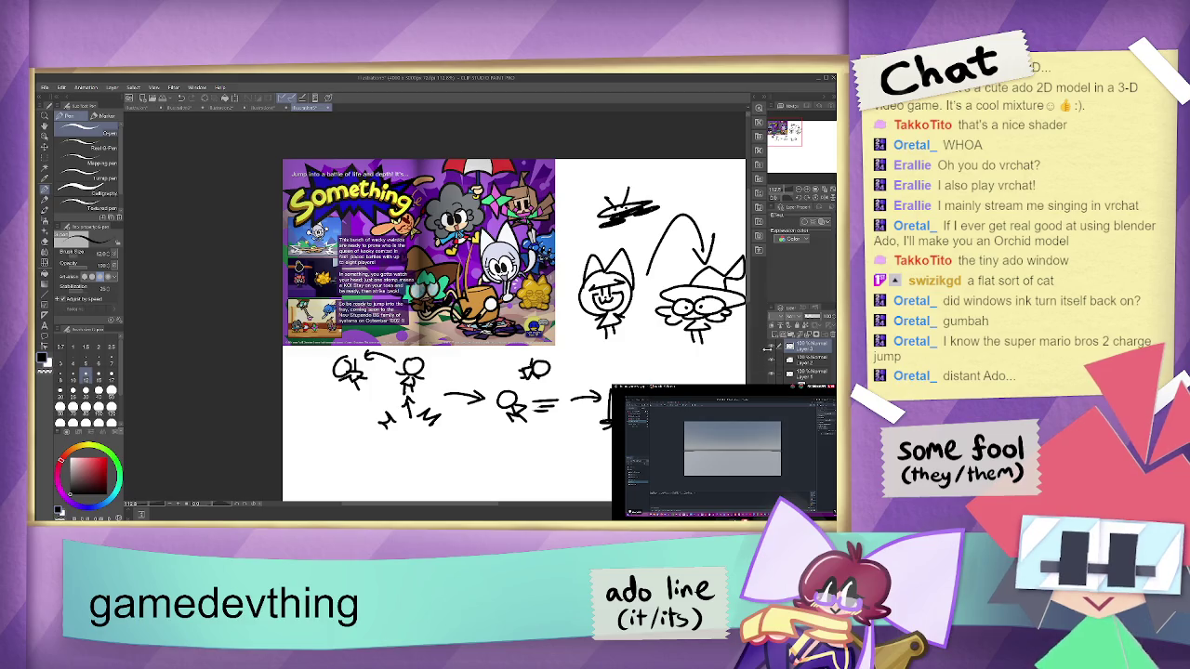
- Hide the black sketch layer, keep the poster layer visible, and zoom in on the title
left_click(764, 347)
left_click(765, 371)
left_click(766, 370)
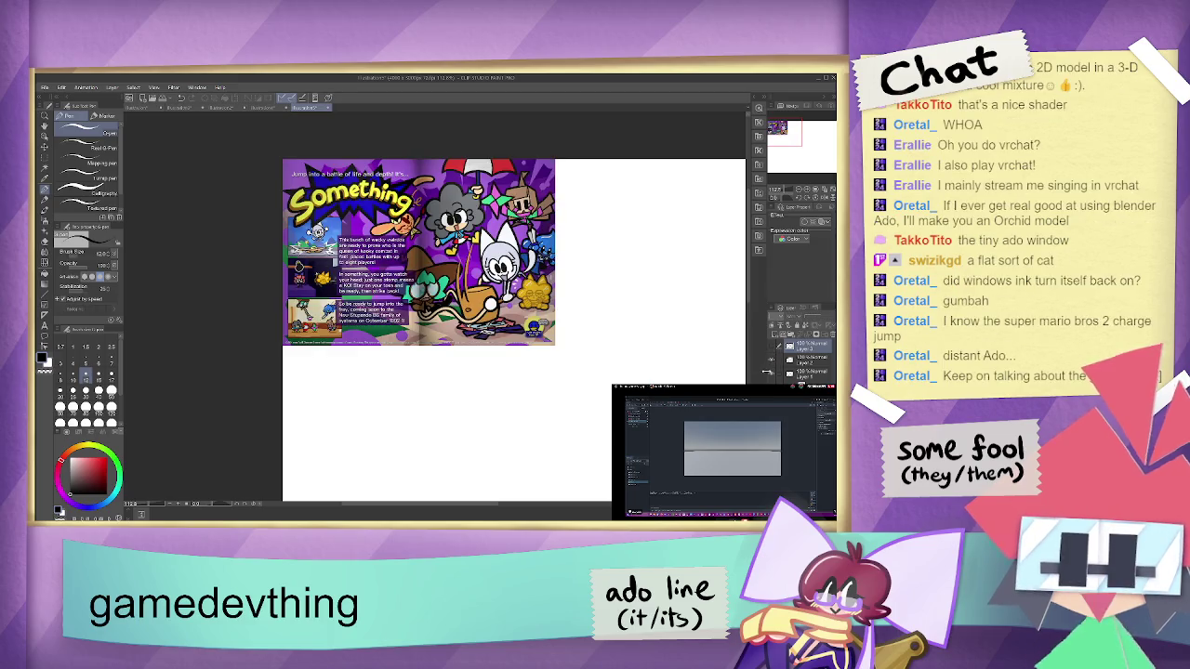
scroll(445, 210, "up", 3)
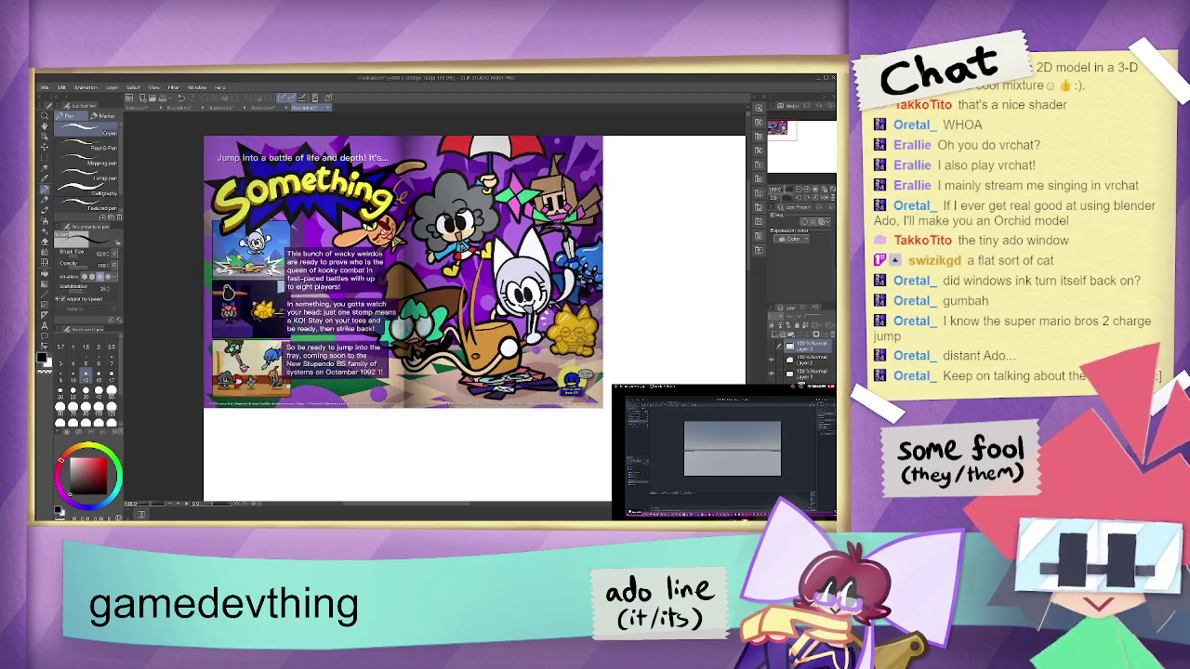
left_click_drag(615, 258, 642, 263)
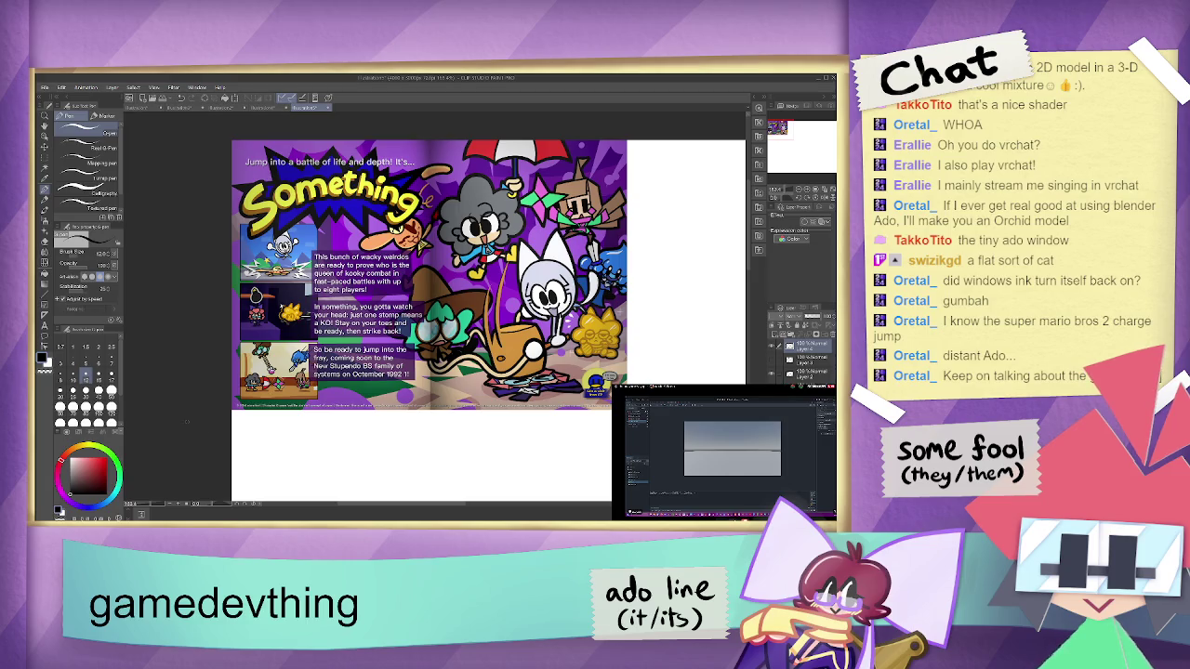
- Pick cyan as the pen colour and handwrite 'Rain' above the Something title
left_click(96, 459)
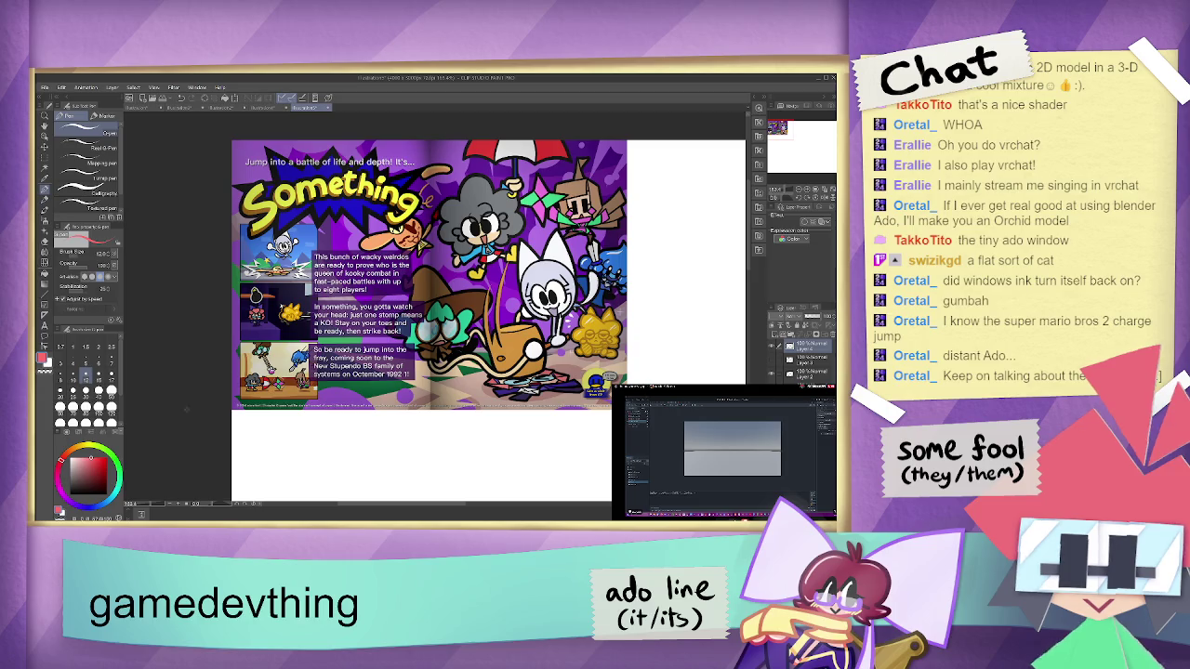
left_click(121, 495)
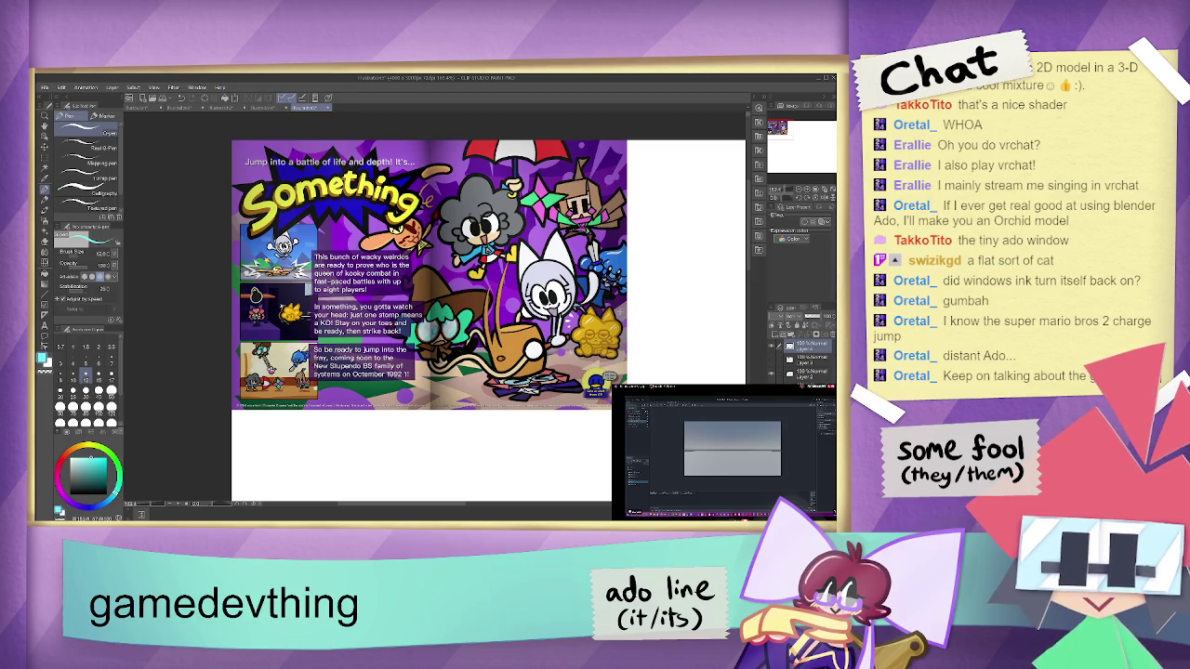
left_click_drag(411, 172, 456, 158)
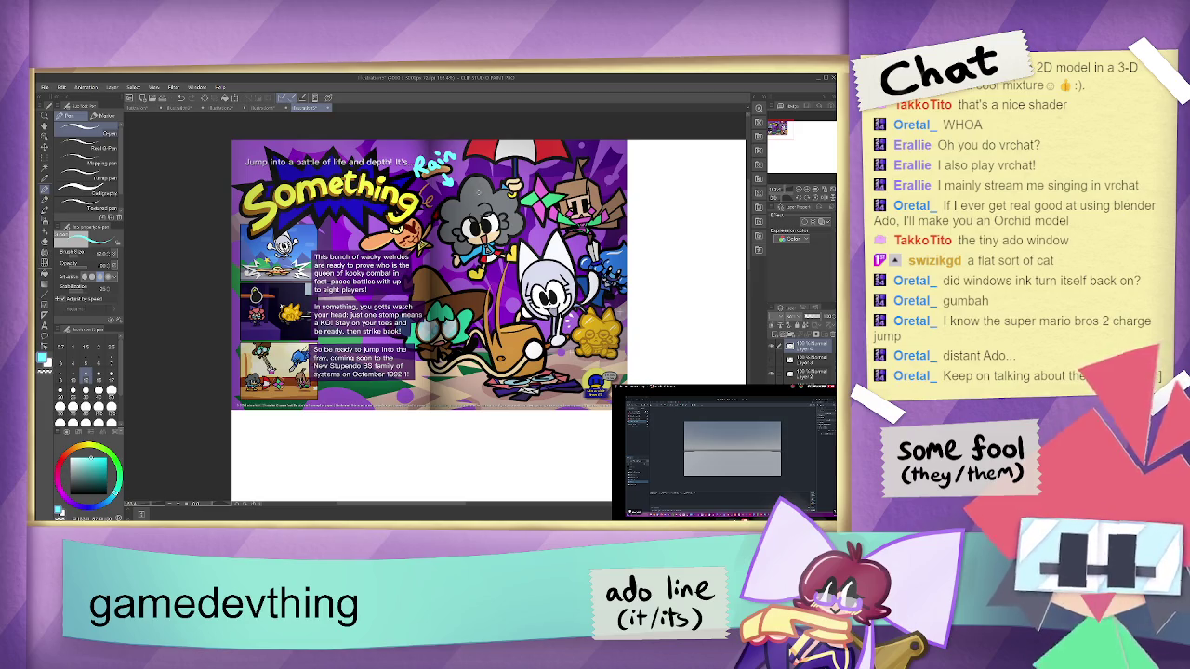
- Switch the drawing colour back to black and add a new raster layer for sketching
key("x")
left_click(785, 325)
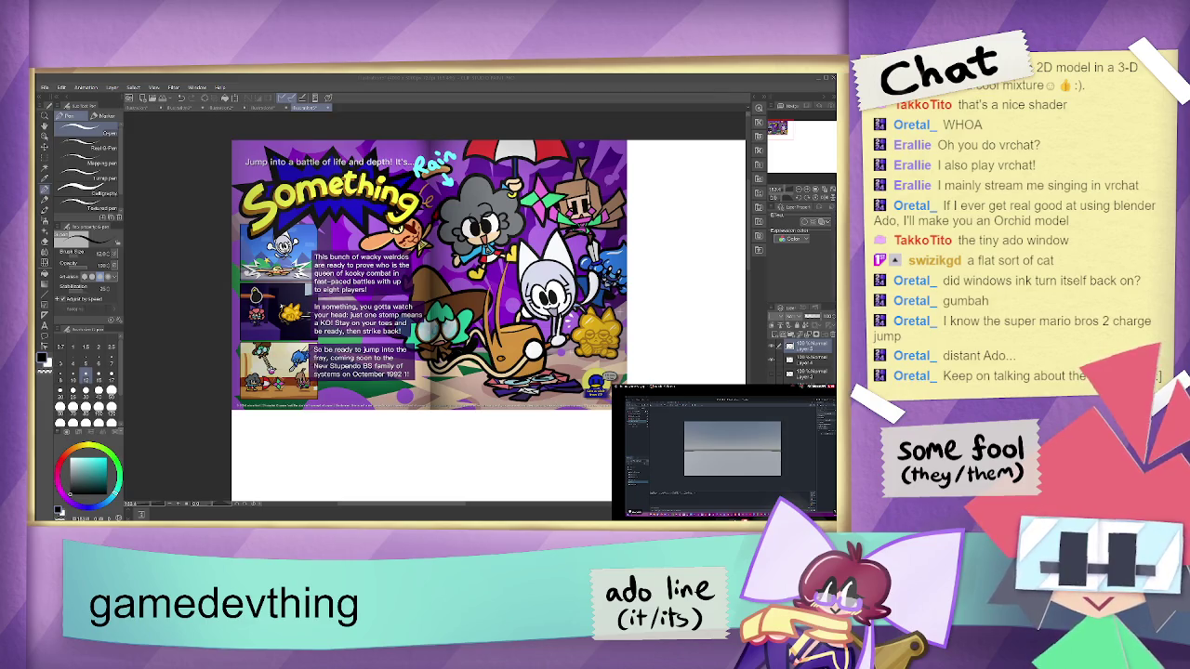
key("alt+Tab")
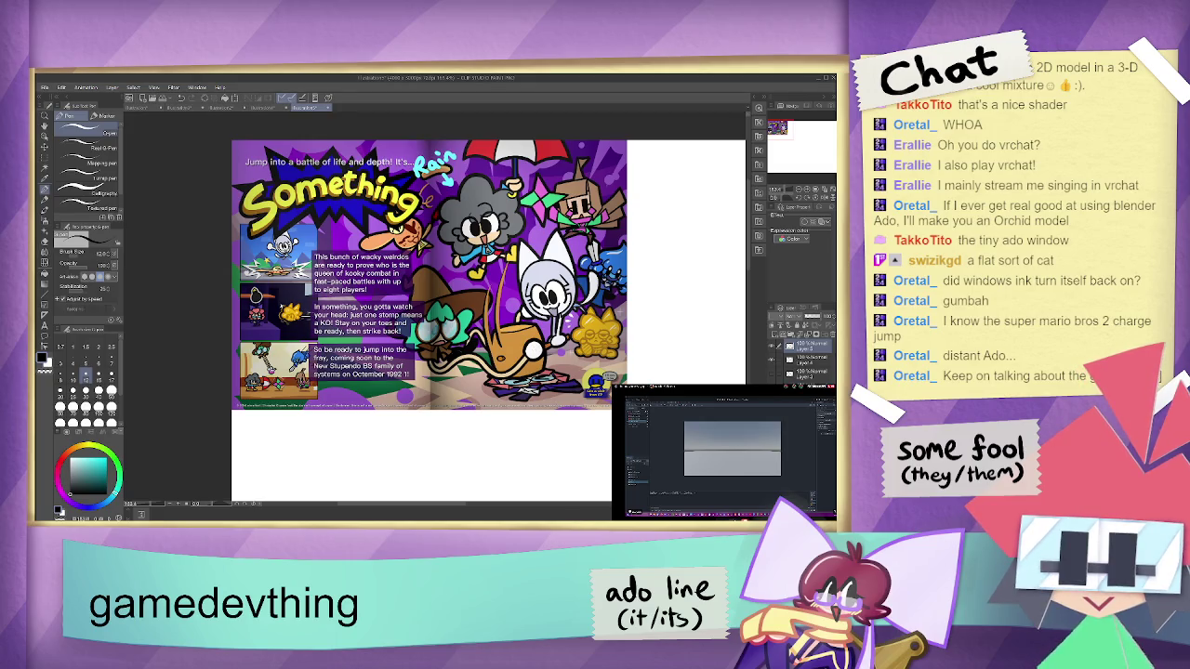
key("alt+Tab")
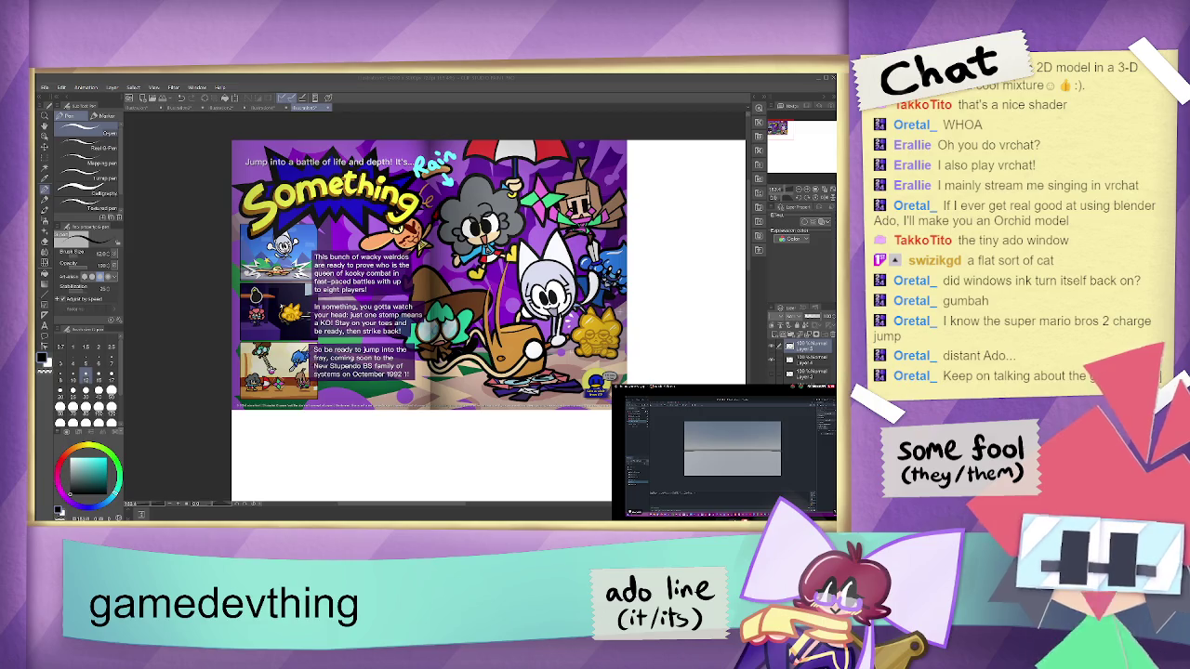
- Draw and undo test marks around the white cat's head, then add a horizontal stroke lower down
left_click(210, 462)
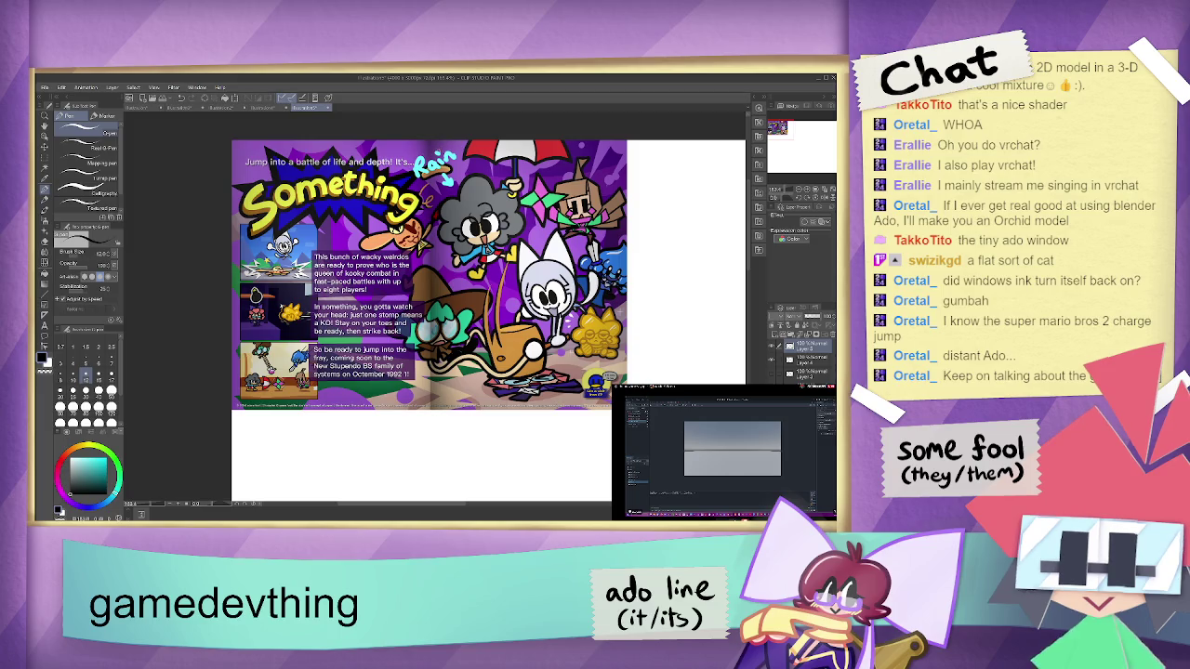
mouse_move(516, 233)
left_mouse_down()
mouse_move(547, 264)
mouse_move(535, 250)
left_mouse_up()
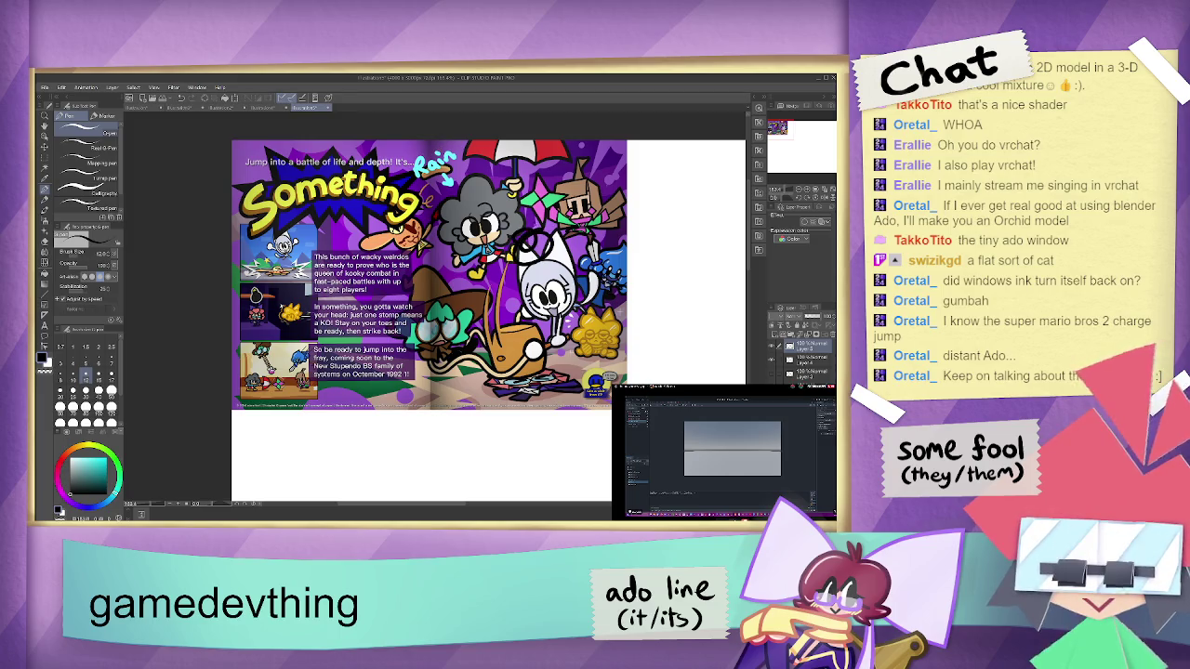
key("ctrl+z")
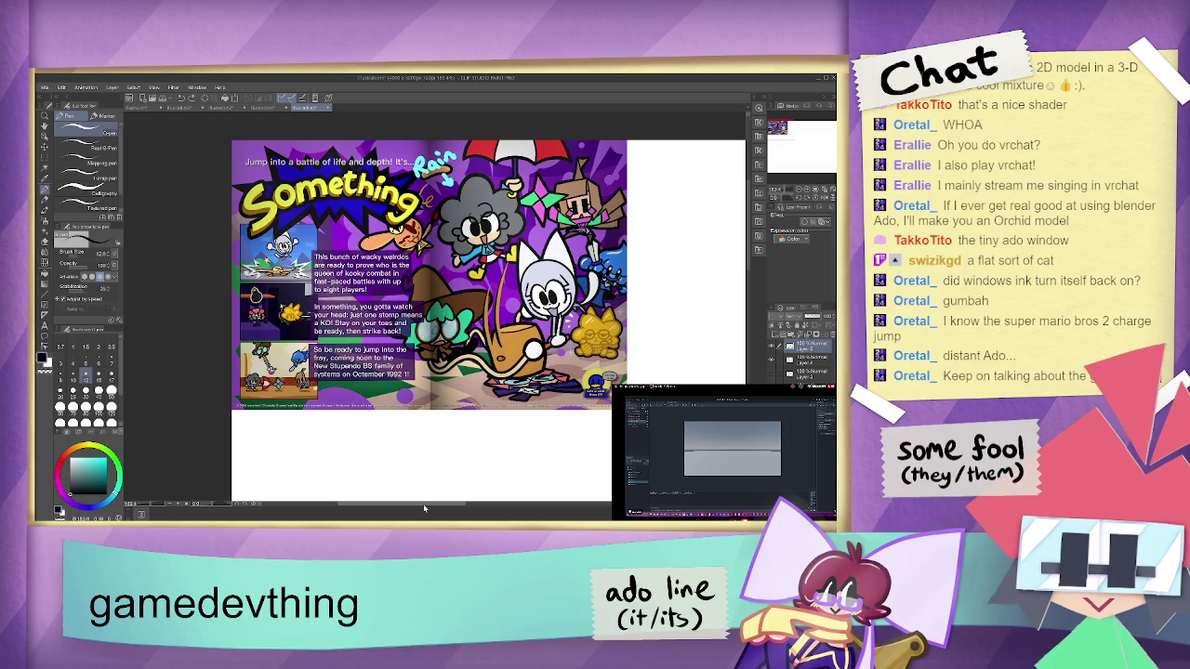
left_click_drag(428, 508, 503, 507)
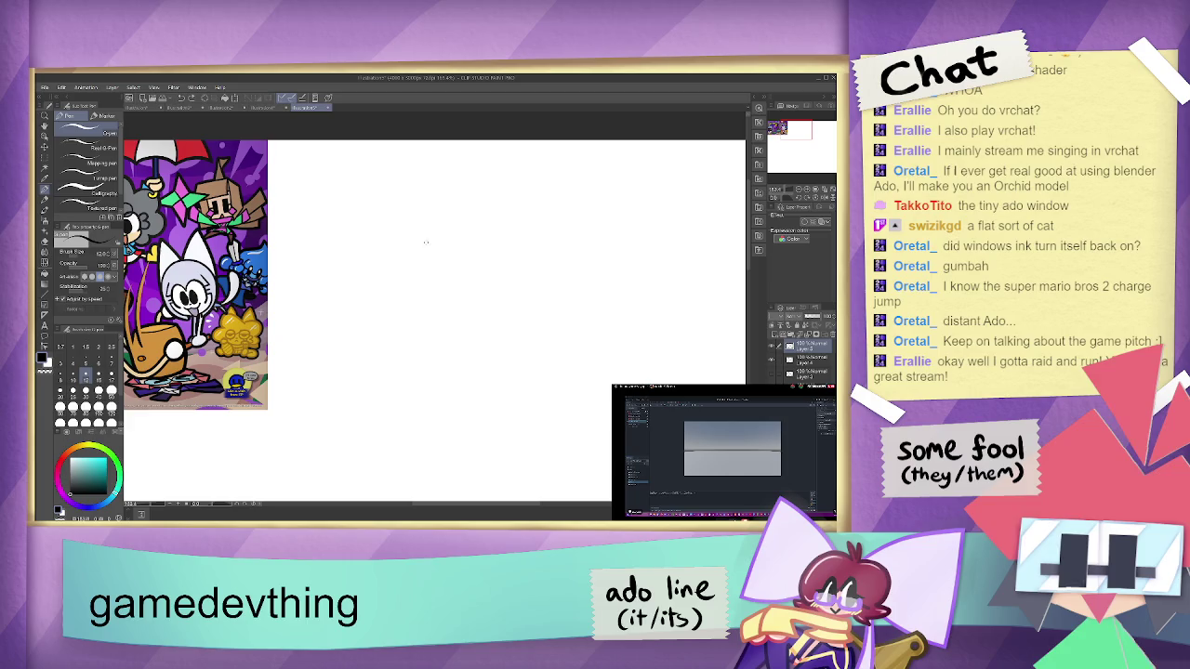
- Pen a thick overhead arc, a figure holding a sideways umbrella with curled handle, and an A button badge
mouse_move(490, 247)
left_mouse_down()
mouse_move(425, 259)
mouse_move(510, 264)
mouse_move(465, 253)
mouse_move(474, 265)
mouse_move(459, 266)
mouse_move(430, 321)
mouse_move(491, 295)
mouse_move(500, 331)
mouse_move(458, 323)
mouse_move(472, 320)
mouse_move(456, 335)
mouse_move(490, 324)
mouse_move(472, 355)
mouse_move(513, 336)
left_mouse_up()
left_click_drag(532, 289, 562, 327)
mouse_move(531, 289)
left_mouse_down()
mouse_move(550, 364)
mouse_move(573, 327)
mouse_move(517, 339)
mouse_move(453, 381)
left_mouse_up()
mouse_move(468, 357)
left_mouse_down()
mouse_move(481, 376)
mouse_move(470, 381)
left_mouse_up()
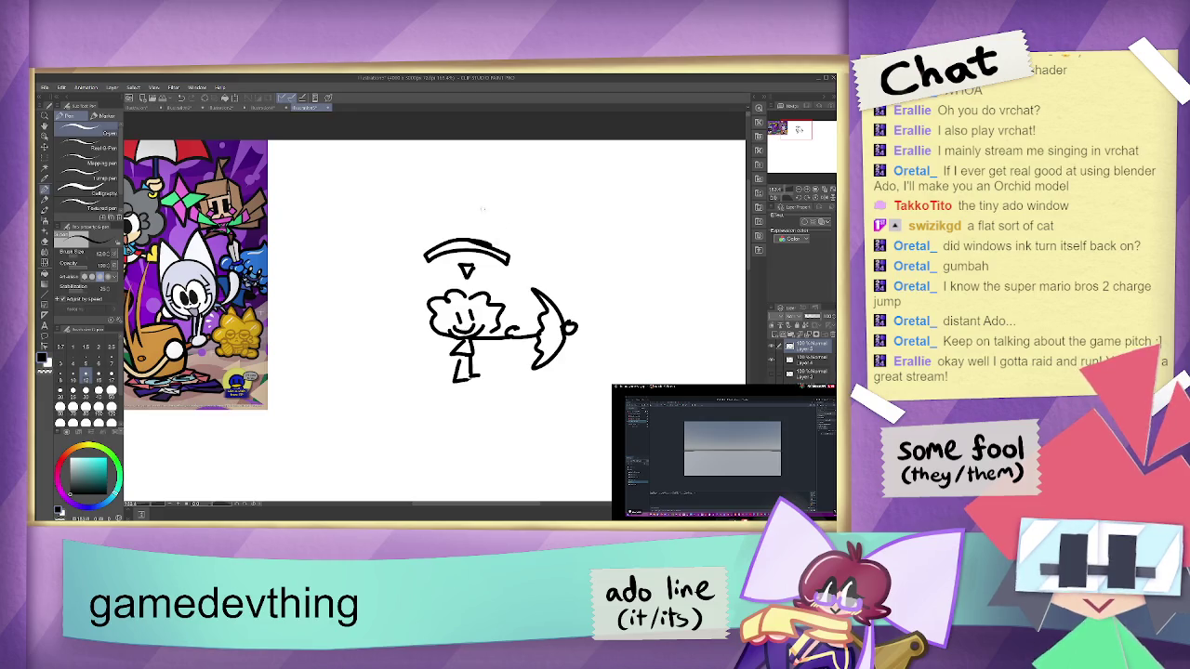
left_click(482, 205)
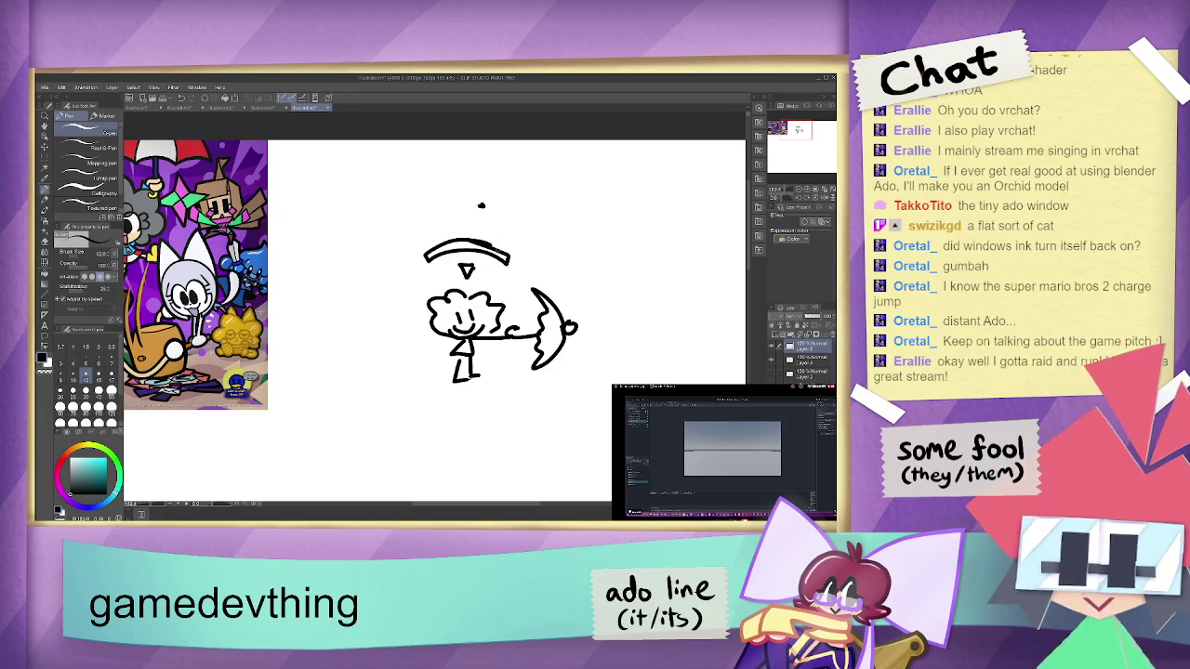
mouse_move(487, 249)
left_mouse_down()
mouse_move(508, 256)
mouse_move(459, 244)
mouse_move(498, 253)
left_mouse_up()
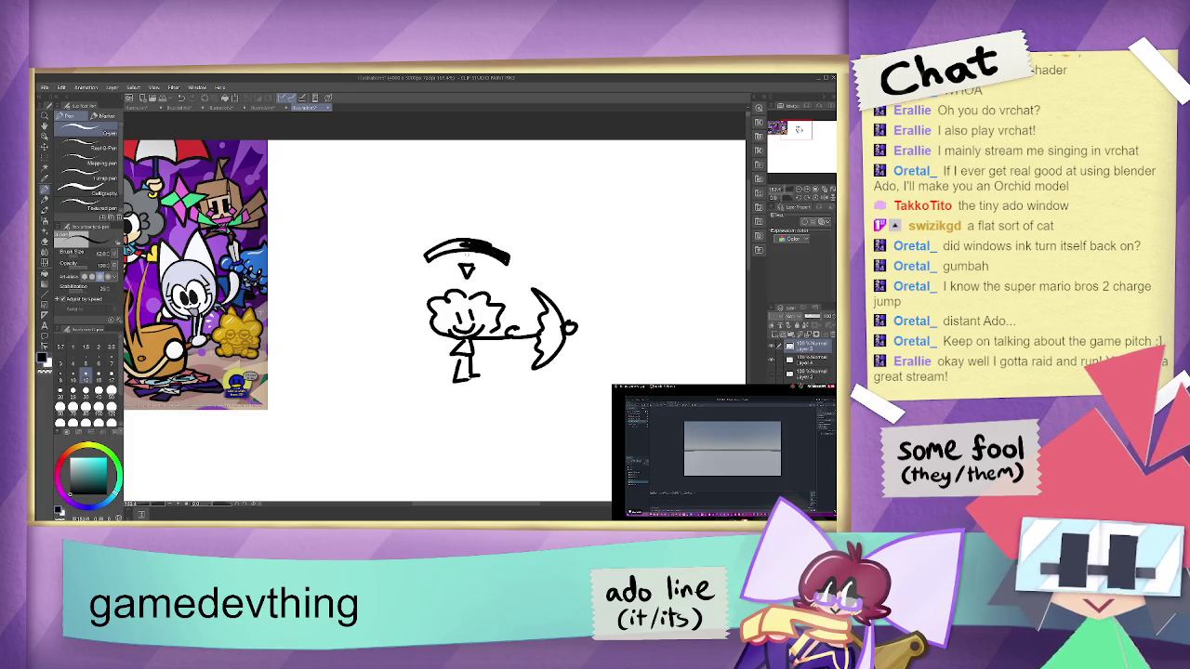
mouse_move(582, 202)
left_mouse_down()
mouse_move(576, 225)
mouse_move(580, 202)
mouse_move(585, 221)
mouse_move(565, 193)
mouse_move(546, 210)
mouse_move(595, 230)
mouse_move(585, 192)
left_mouse_up()
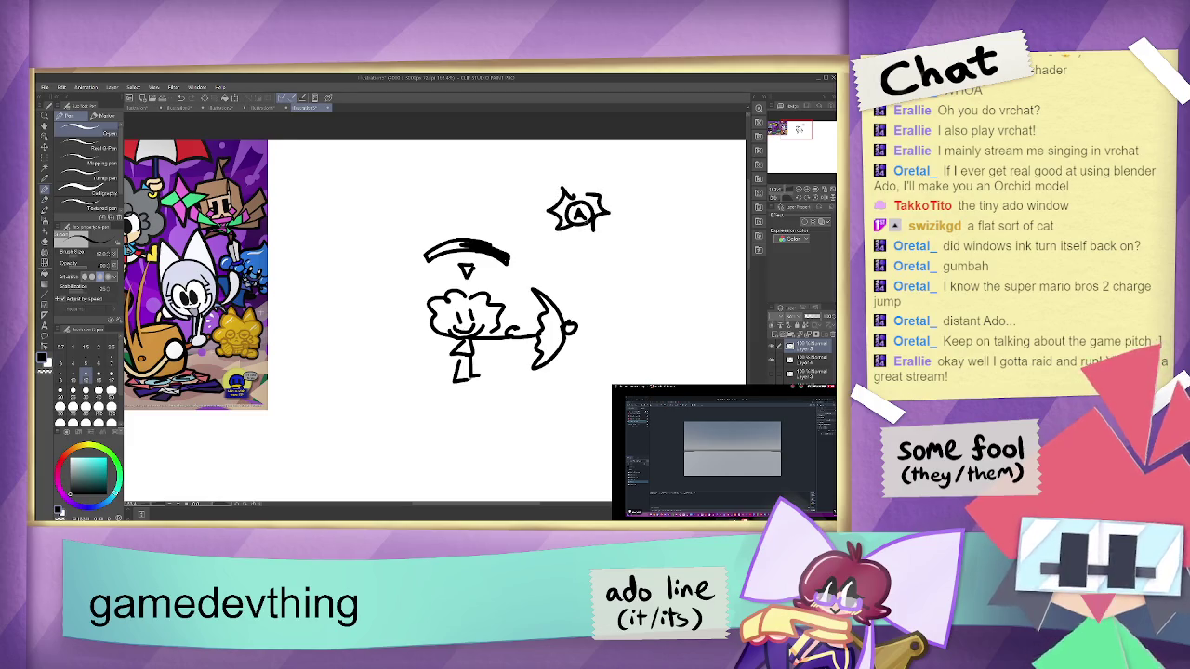
- Draw a curved arrow over the arc and a second character's hair, head, face, body and legs
left_click_drag(510, 216, 468, 234)
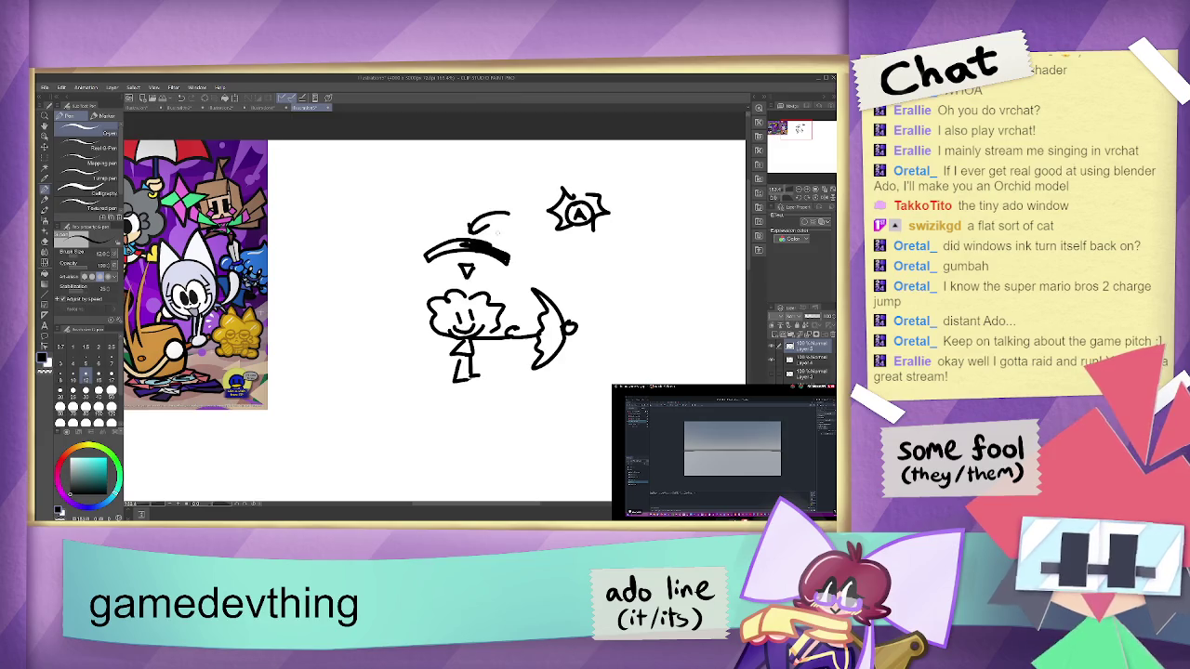
mouse_move(623, 229)
left_mouse_down()
mouse_move(640, 218)
mouse_move(622, 249)
mouse_move(643, 243)
mouse_move(723, 283)
mouse_move(703, 247)
mouse_move(641, 279)
mouse_move(677, 271)
mouse_move(650, 264)
left_mouse_up()
left_click_drag(660, 251, 651, 227)
mouse_move(651, 226)
left_mouse_down()
mouse_move(634, 243)
mouse_move(641, 260)
mouse_move(663, 269)
mouse_move(692, 252)
mouse_move(676, 277)
mouse_move(716, 228)
mouse_move(691, 251)
mouse_move(651, 221)
mouse_move(643, 229)
left_mouse_up()
mouse_move(658, 279)
left_mouse_down()
mouse_move(643, 293)
mouse_move(676, 307)
left_mouse_up()
mouse_move(676, 285)
left_mouse_down()
mouse_move(667, 303)
mouse_move(627, 301)
mouse_move(651, 318)
mouse_move(612, 351)
mouse_move(648, 370)
left_mouse_up()
- Sketch a crouched figure below the second character with upward jump arrows
mouse_move(622, 359)
left_mouse_down()
mouse_move(632, 368)
mouse_move(601, 376)
mouse_move(603, 349)
left_mouse_up()
mouse_move(600, 342)
left_mouse_down()
mouse_move(587, 385)
mouse_move(658, 369)
mouse_move(664, 325)
mouse_move(647, 323)
mouse_move(700, 363)
mouse_move(682, 318)
left_mouse_up()
mouse_move(675, 331)
left_mouse_down()
mouse_move(685, 311)
mouse_move(703, 329)
left_mouse_up()
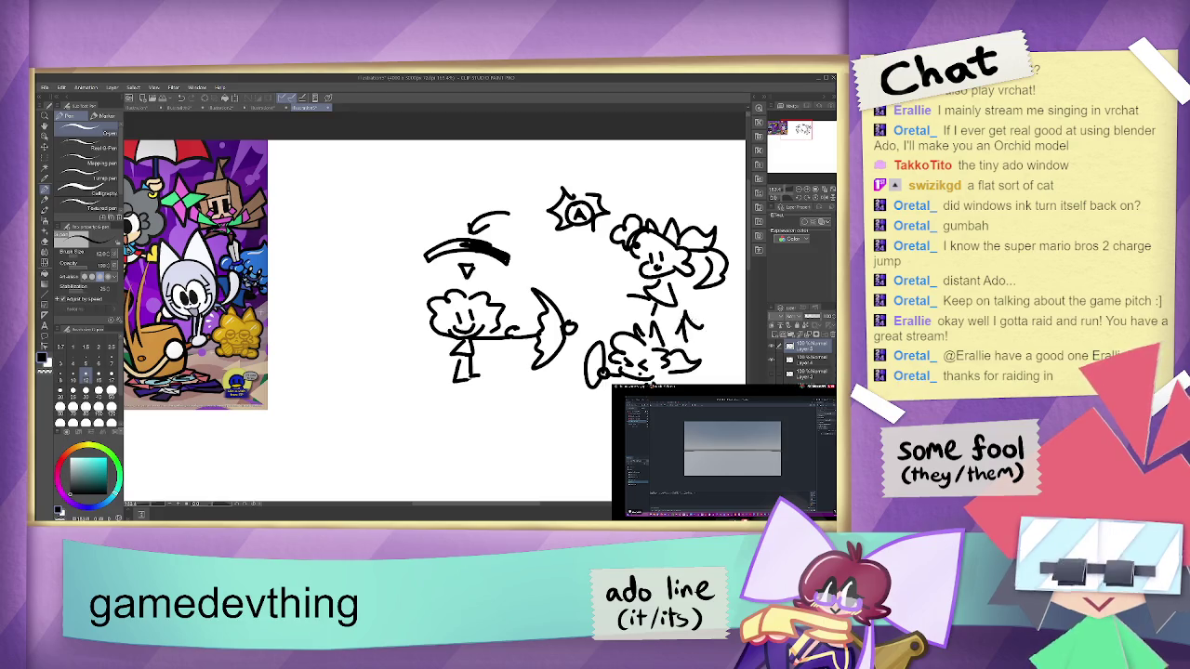
- Thicken the first character's arc and draw a bold arrow pointing at it, undoing the last stroke
mouse_move(455, 246)
left_mouse_down()
mouse_move(474, 246)
mouse_move(438, 250)
mouse_move(506, 254)
mouse_move(457, 240)
left_mouse_up()
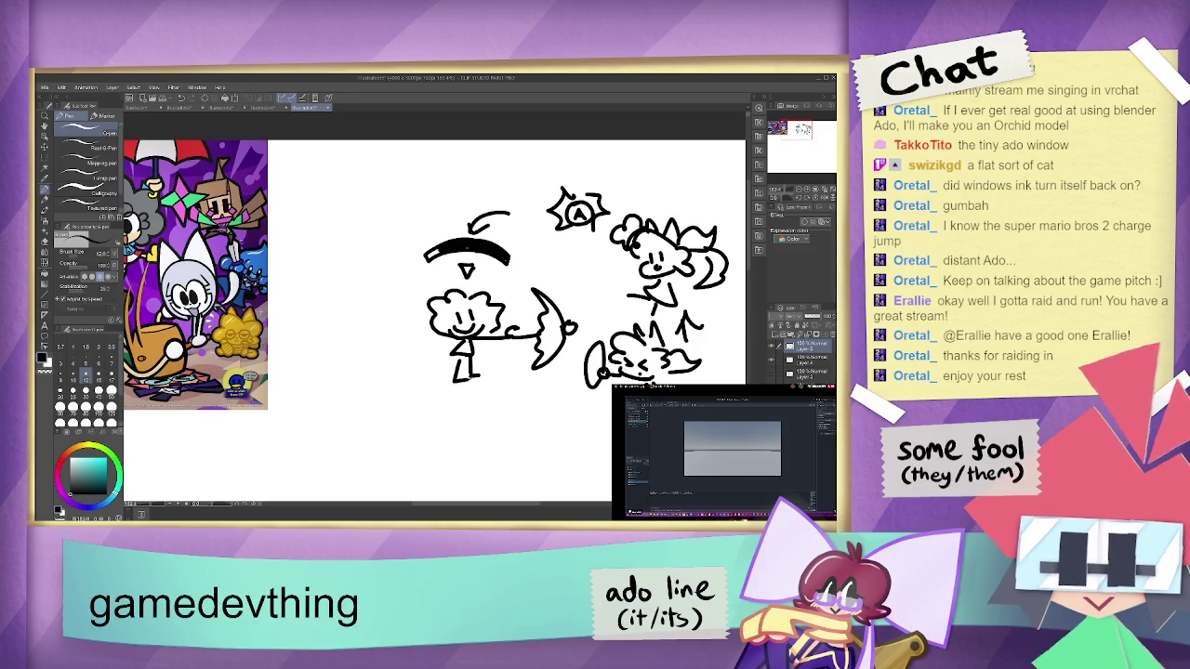
left_click_drag(423, 217, 441, 233)
mouse_move(438, 214)
left_mouse_down()
mouse_move(424, 231)
mouse_move(445, 228)
mouse_move(406, 204)
left_mouse_up()
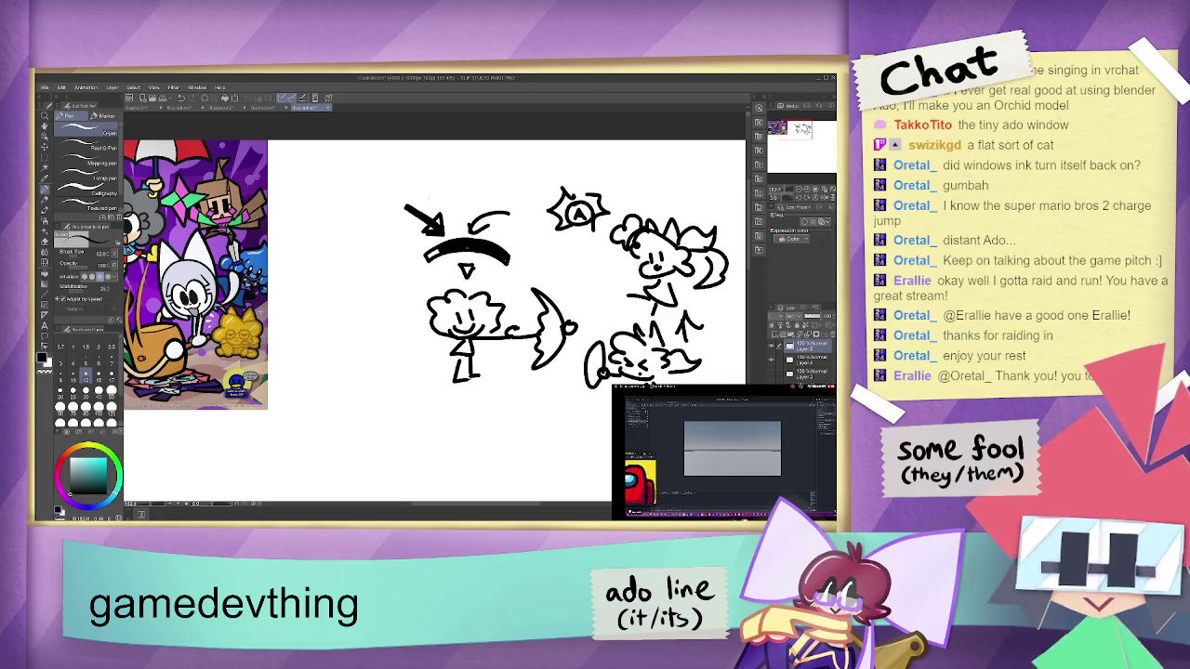
key("ctrl+z")
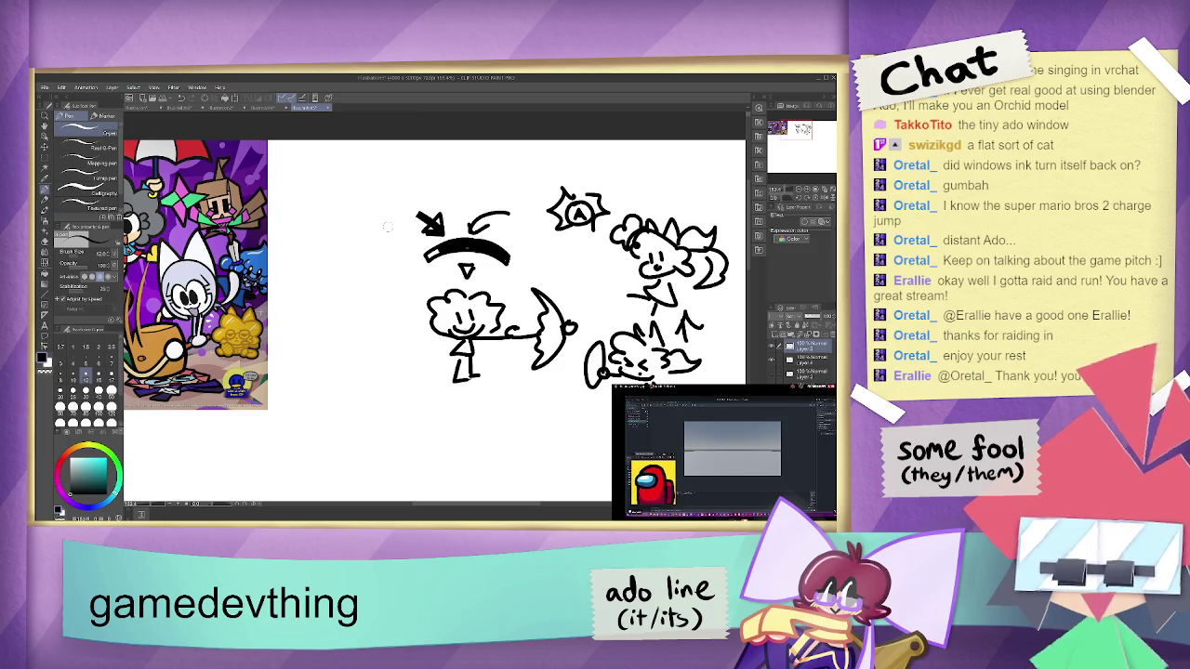
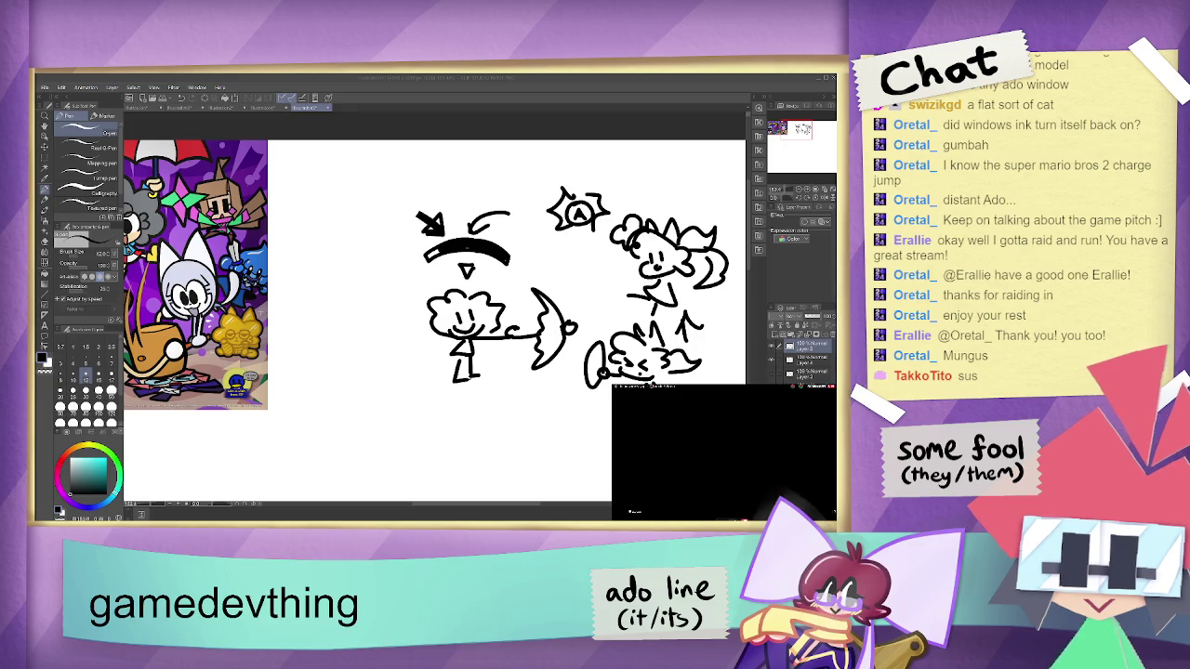
- Stop the running game, dismiss autocomplete, and select the 20.0 value on line 10
scroll(571, 315, "down", 3)
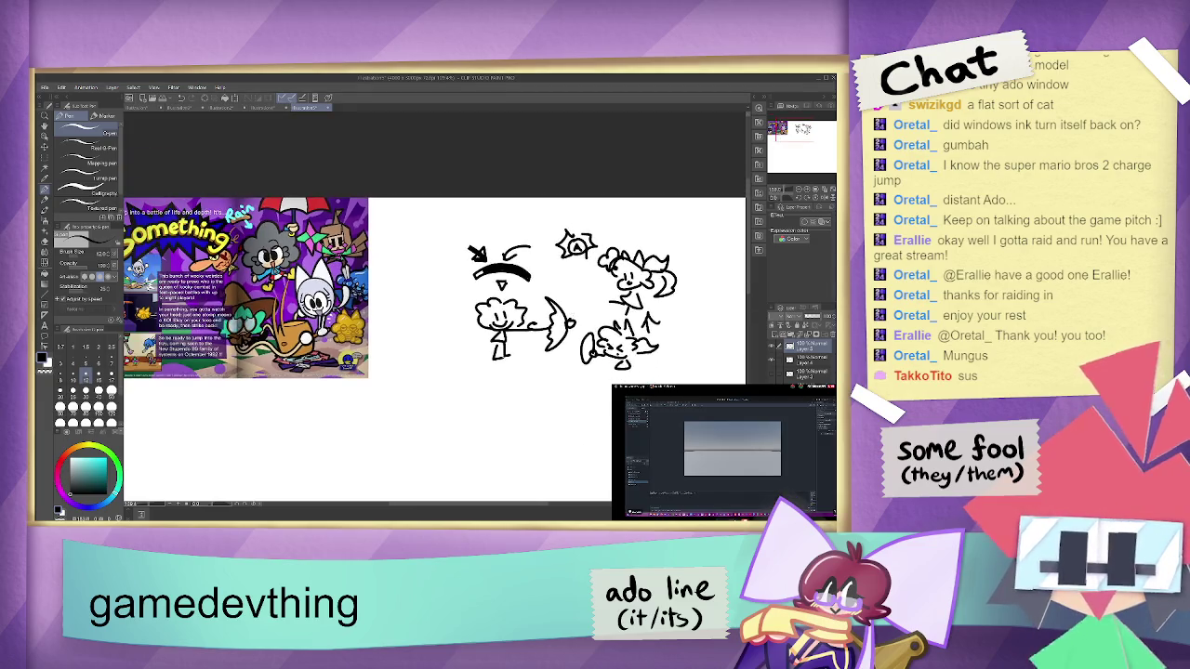
scroll(327, 295, "up", 4)
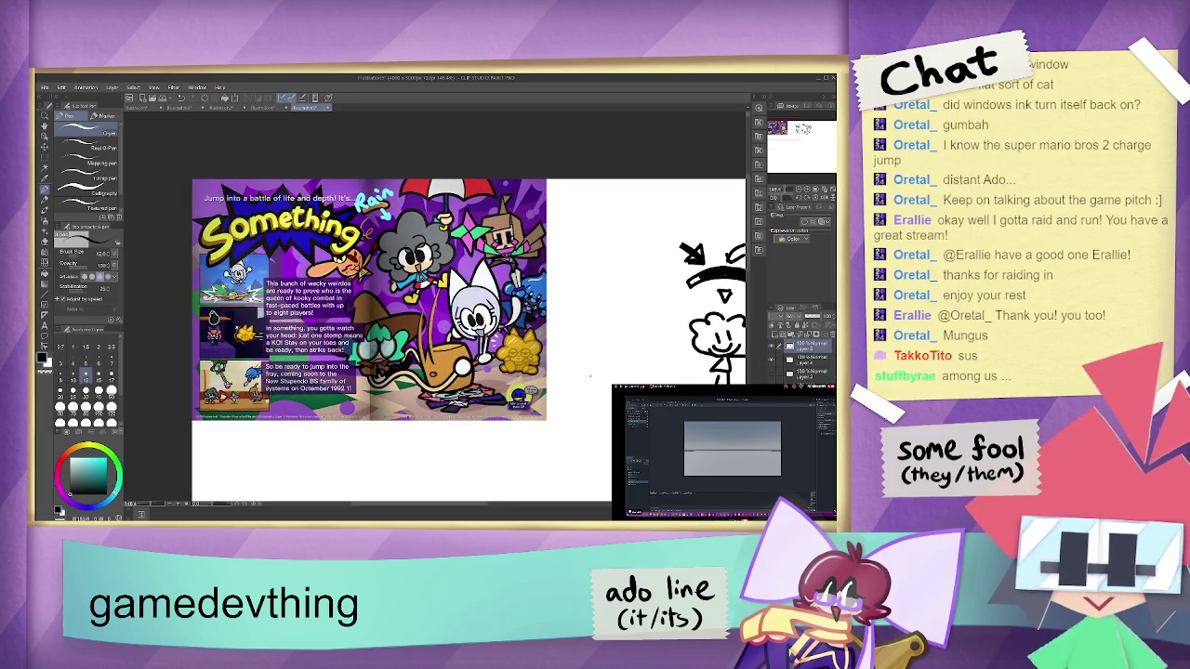
scroll(425, 354, "down", 1)
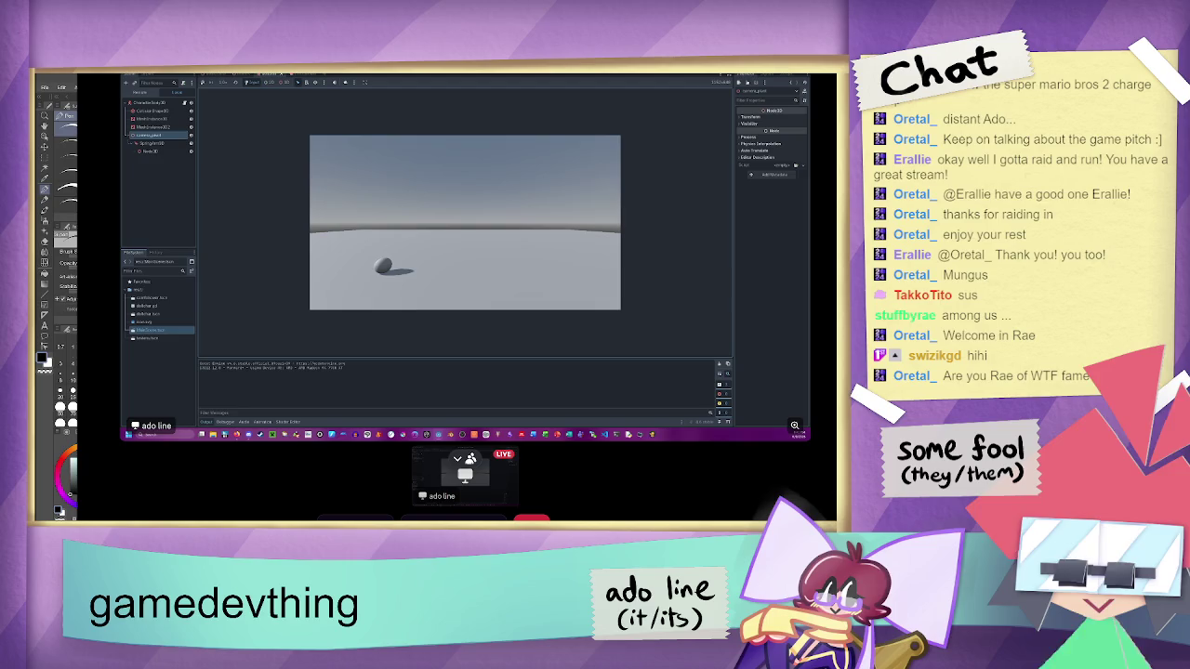
key("F8")
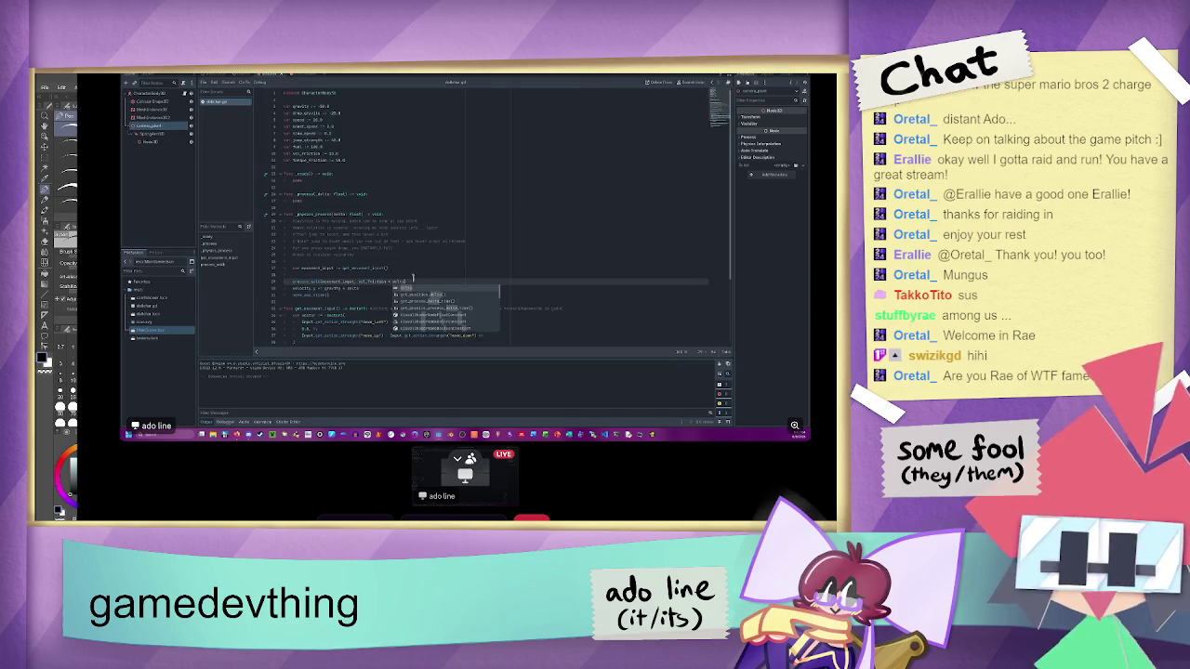
key("Escape")
double_click(332, 153)
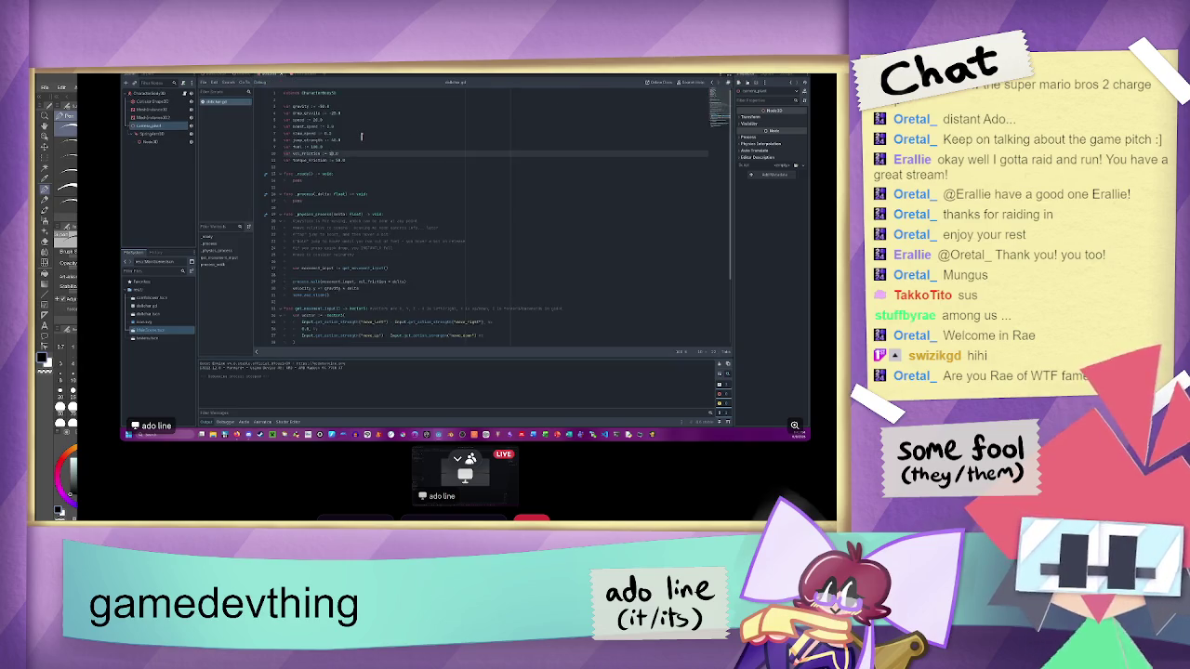
- Run the game with F5, roll the ball left and right, then return to the player script
key("F5")
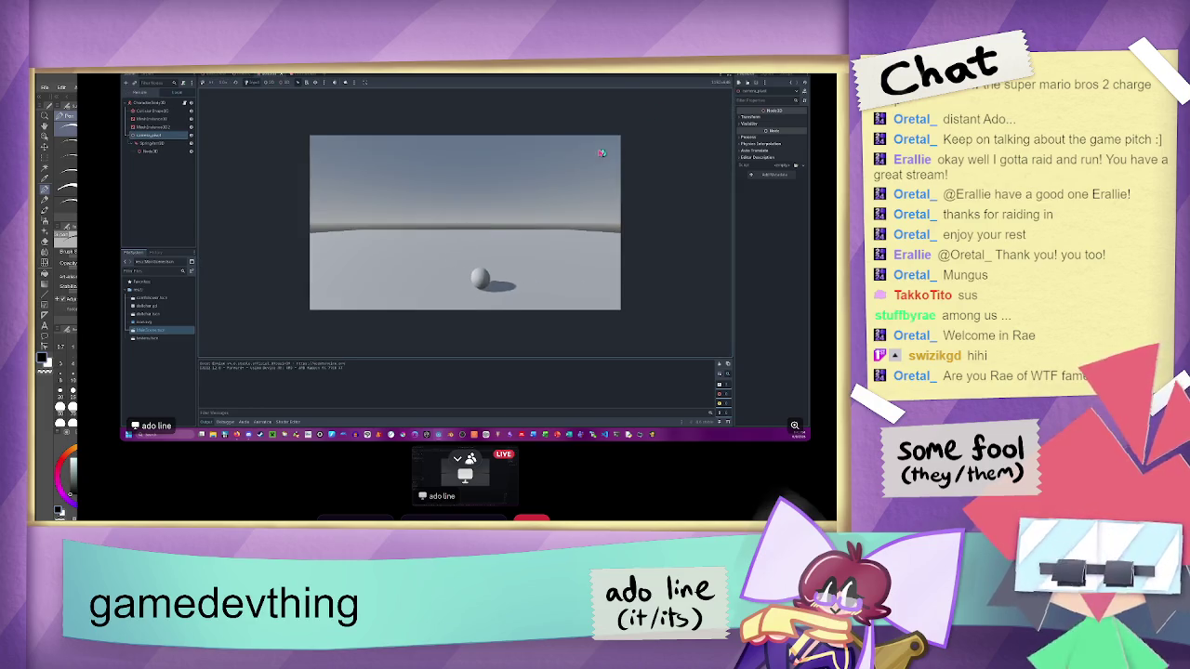
key("Right")
key("Left")
key("Right")
key("Left")
key("Right")
key("Left")
key("Right")
key("Left")
key("Right")
key("Left")
key("Right")
key("Left")
key("Right")
key("Left")
left_click(497, 82)
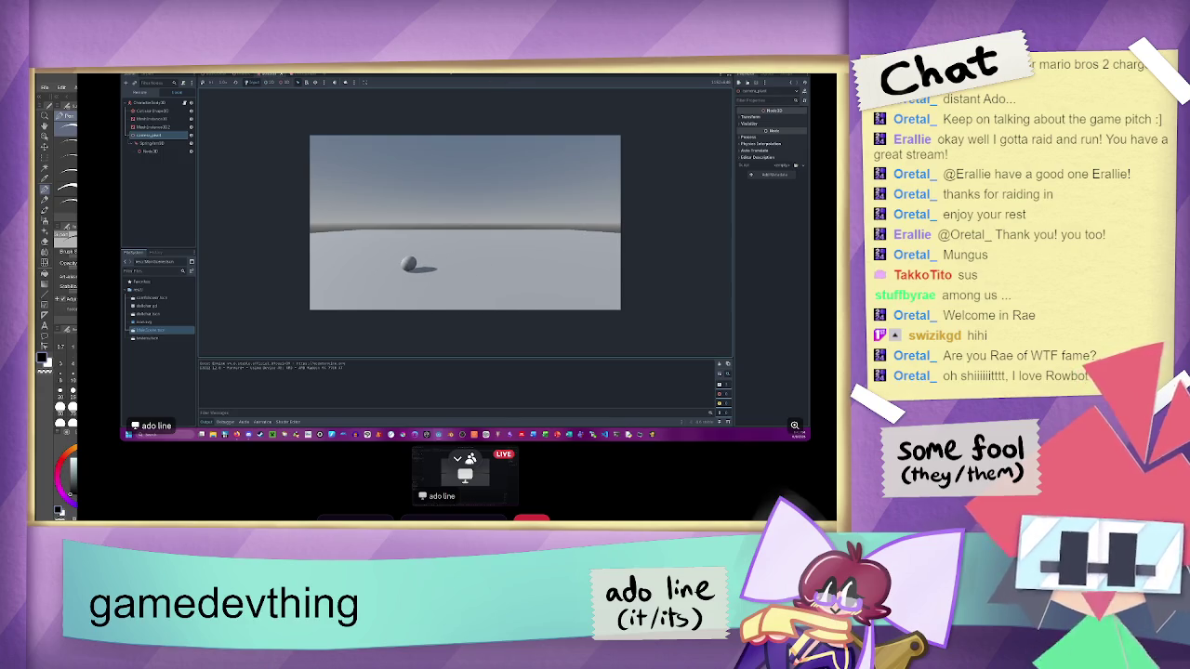
key("alt+Tab")
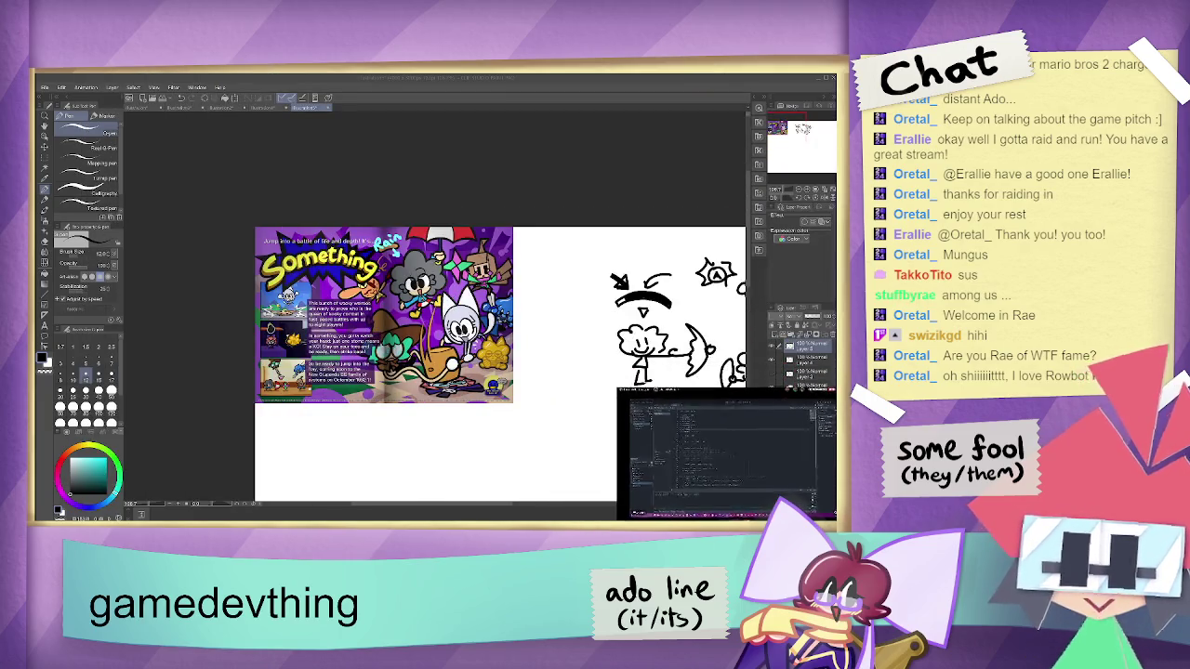
key("F5")
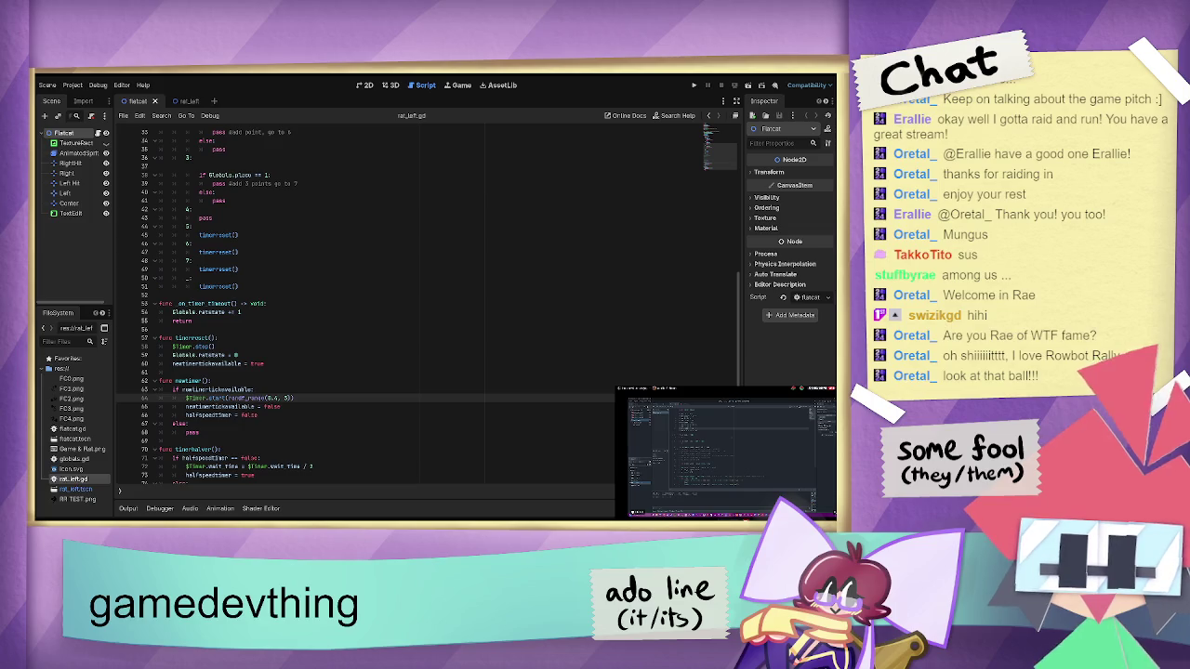
- Show the Flatcat scene in the 2D workspace, run the project, and zoom the canvas
left_click(364, 85)
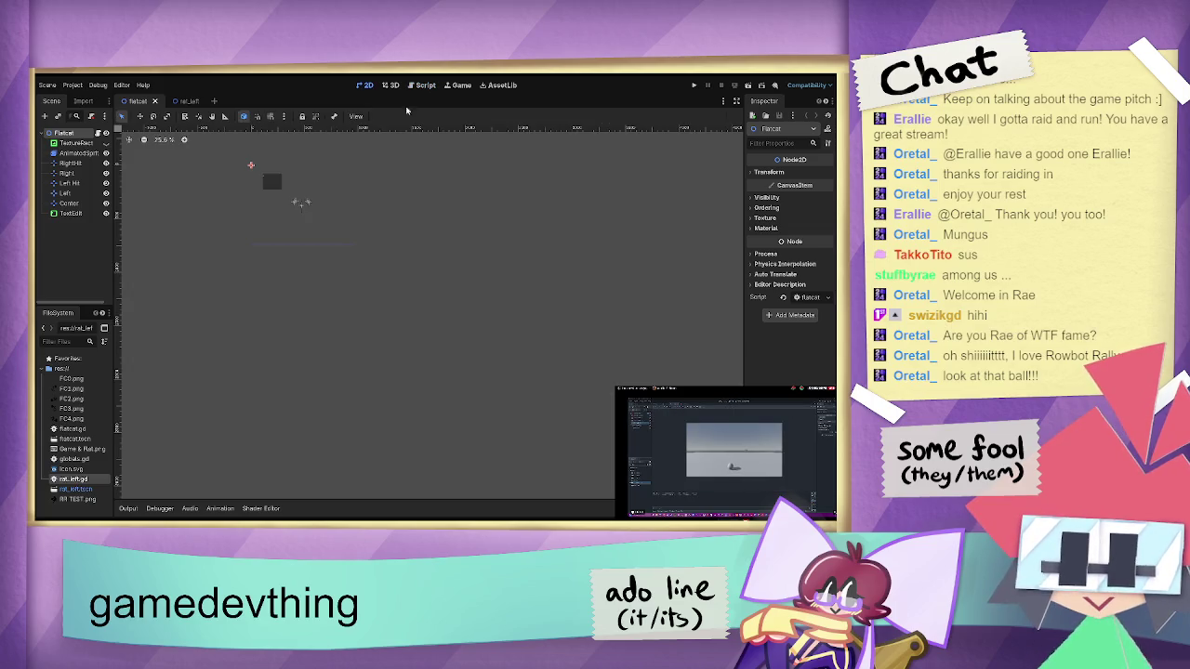
left_click(693, 85)
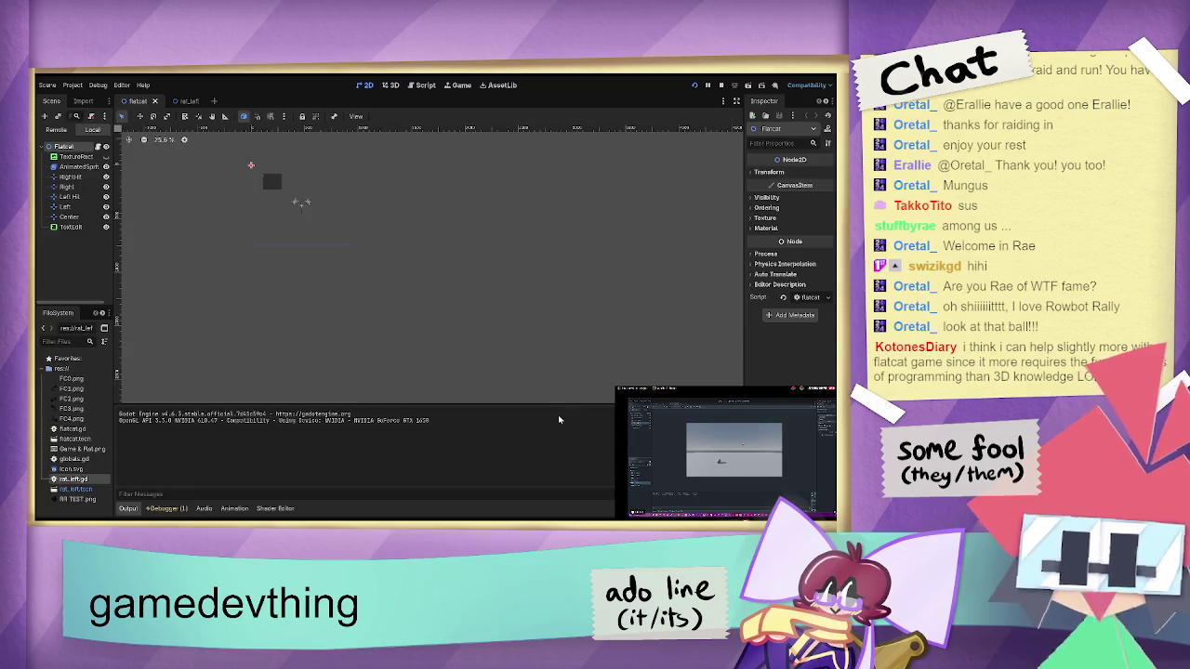
scroll(246, 163, "up", 1)
scroll(261, 193, "up", 6)
left_click(257, 216)
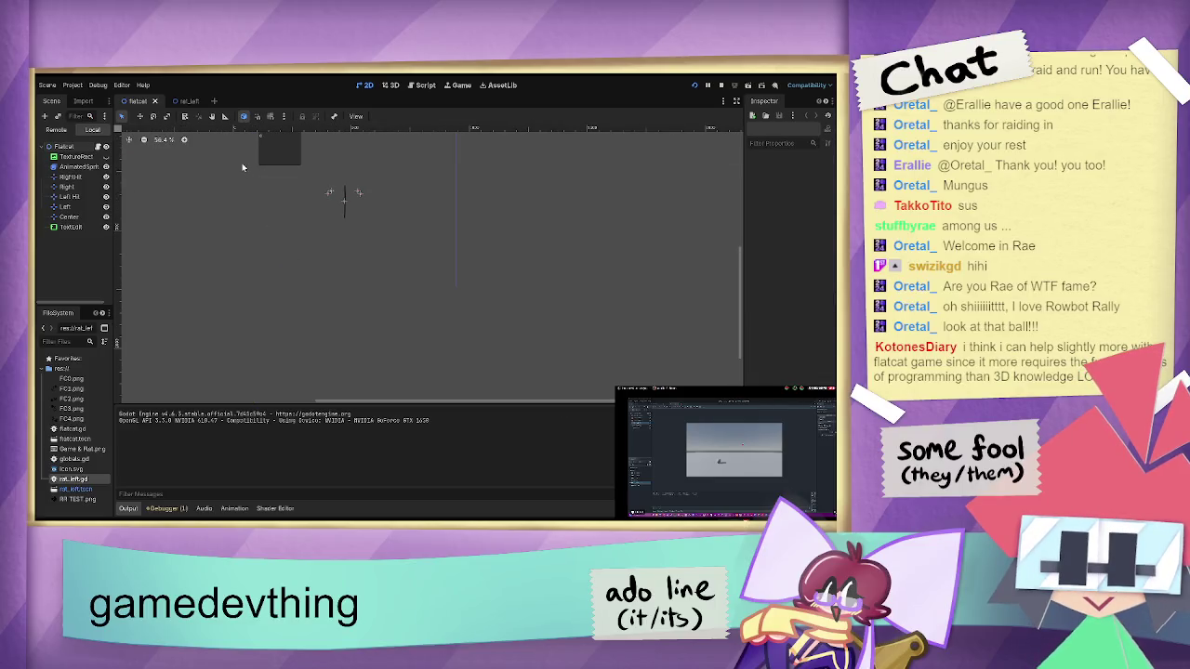
scroll(254, 158, "down", 4)
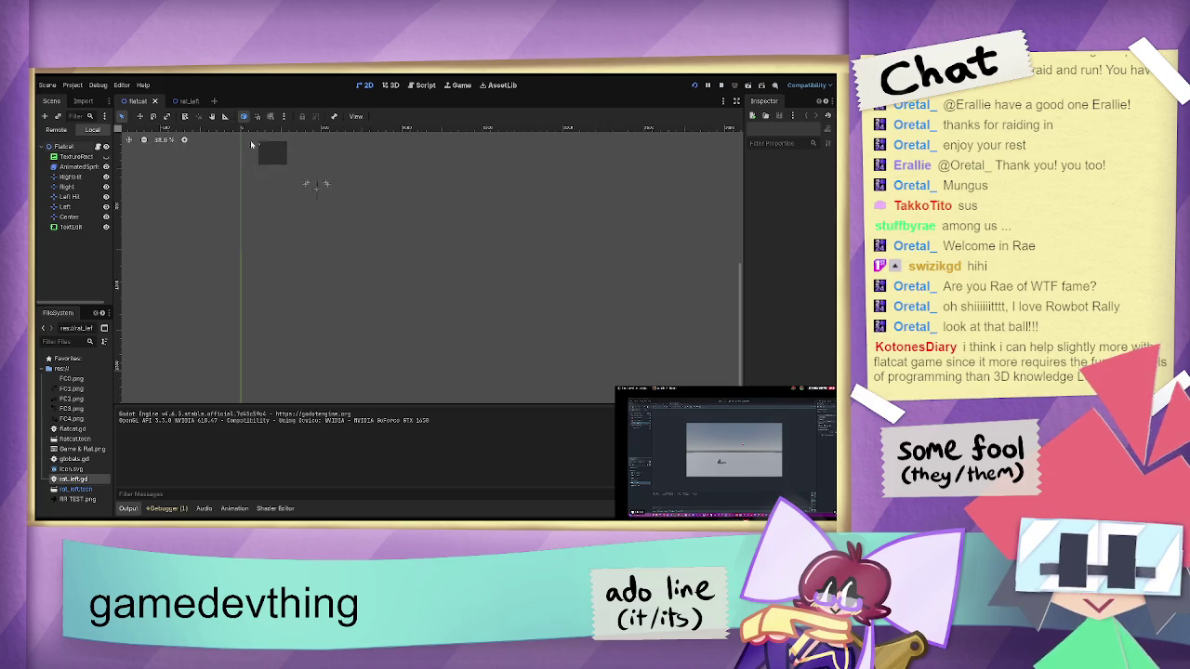
scroll(248, 135, "up", 7)
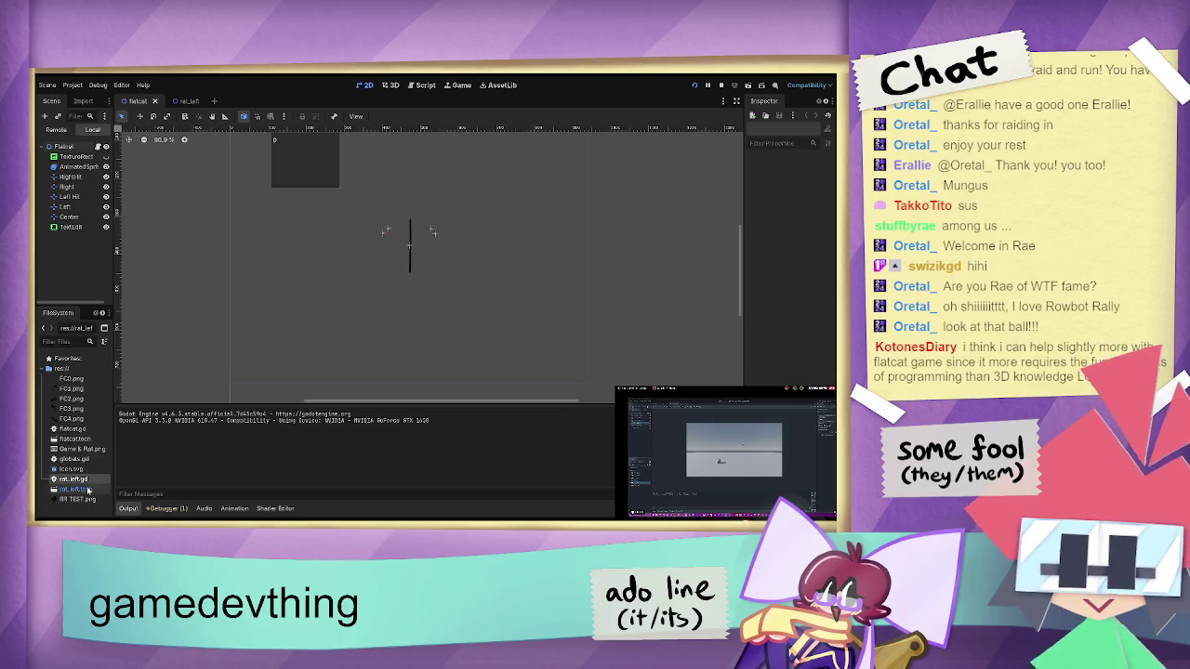
- Open rat_left.tscn, restart the project, and run the rat scene with F6
double_click(87, 490)
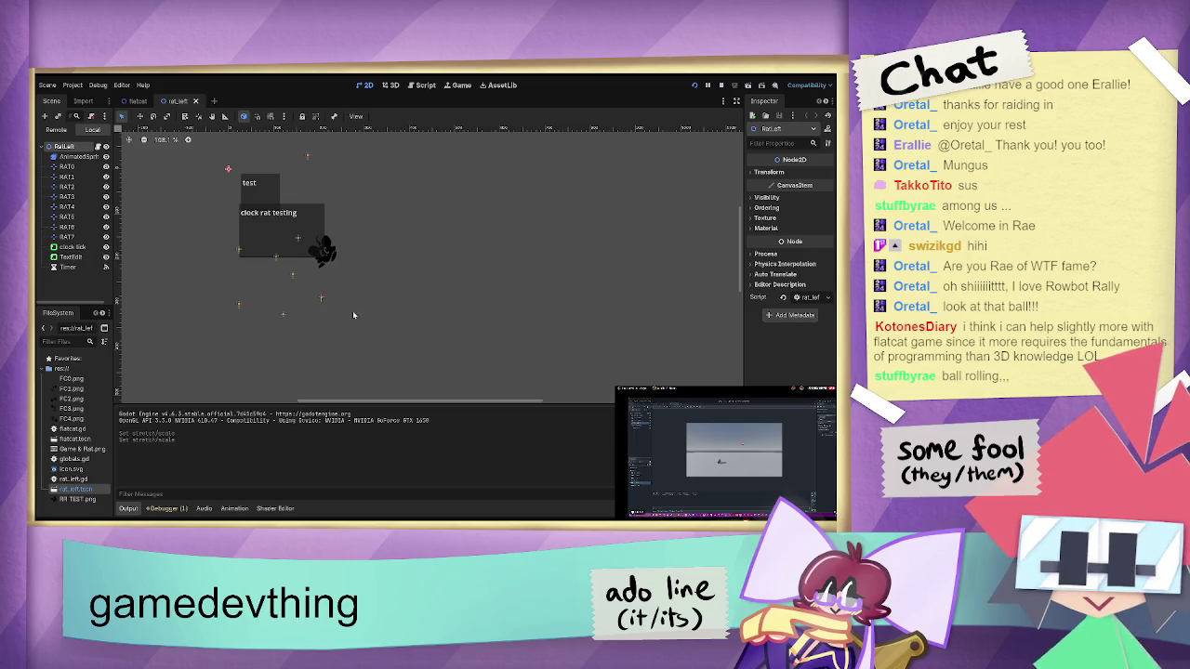
left_click(720, 84)
left_click(694, 85)
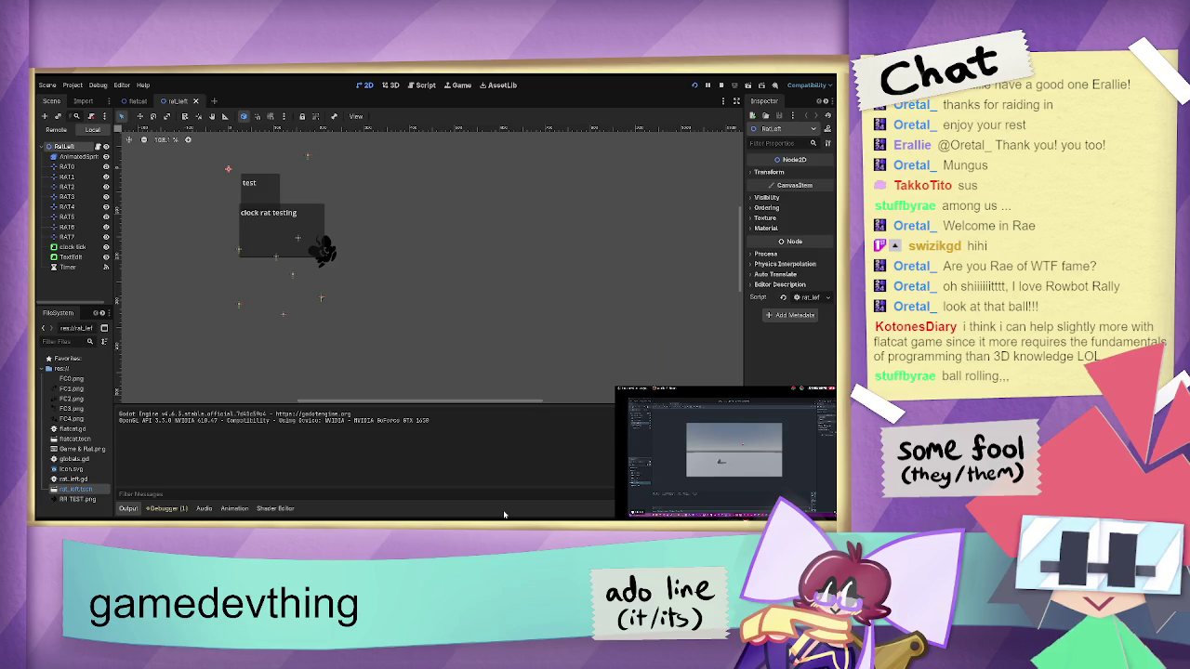
key("F6")
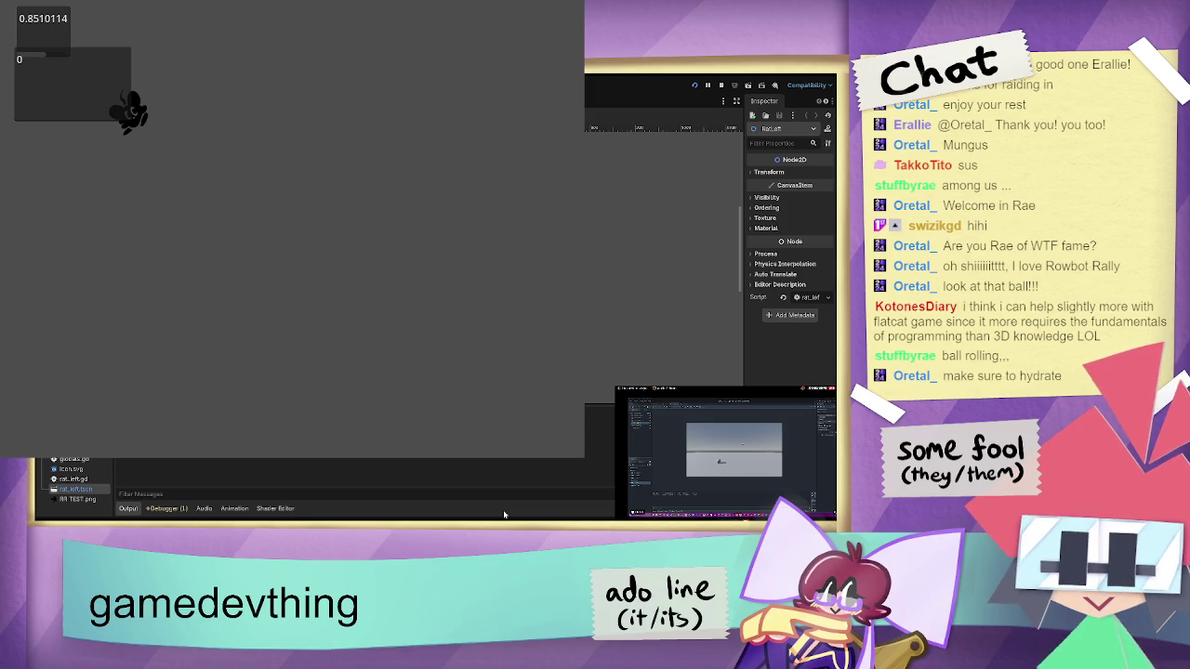
- Close the running game with F8 and return to the rat_left.gd script code
key("F8")
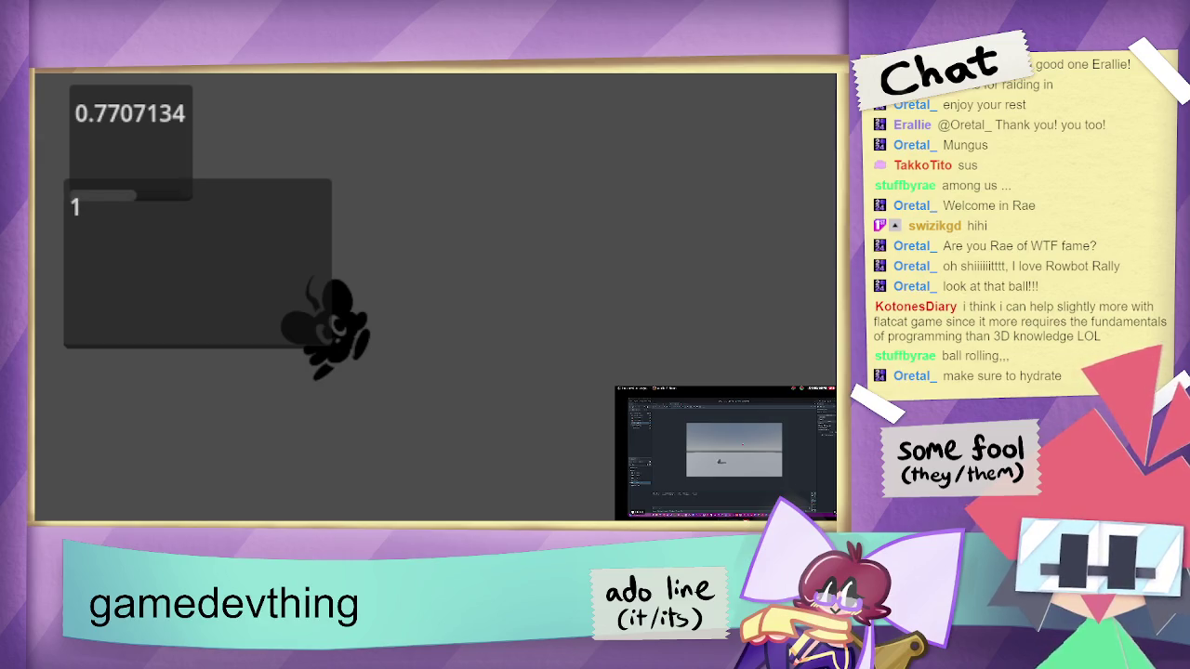
key("F3")
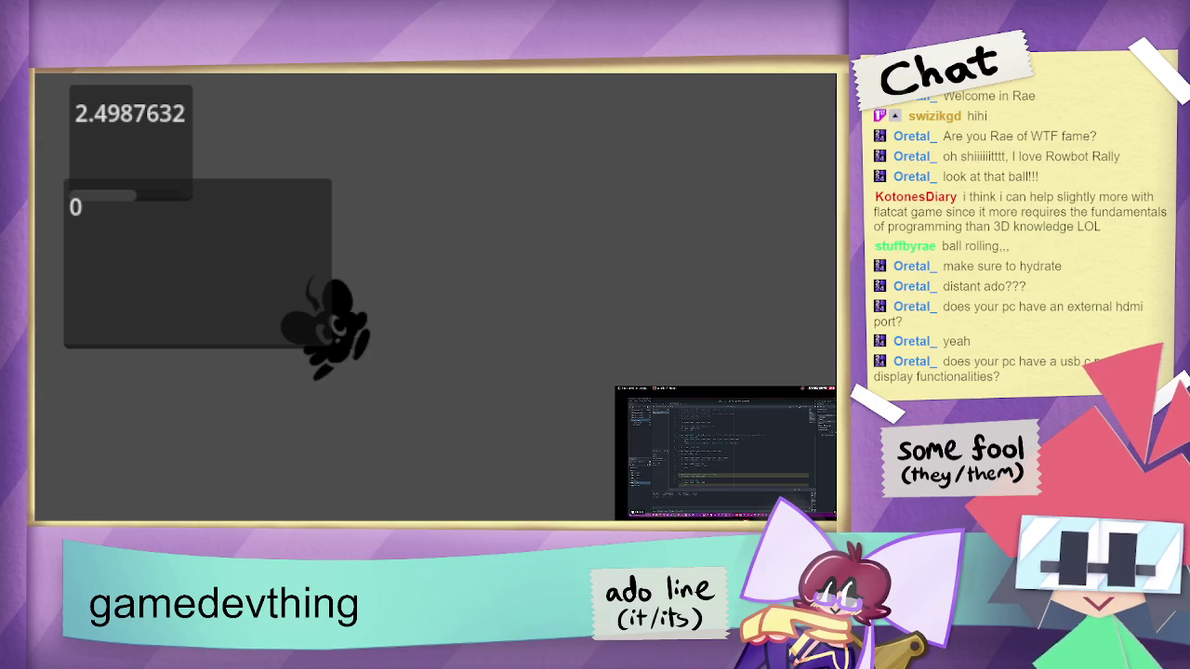
key("F8")
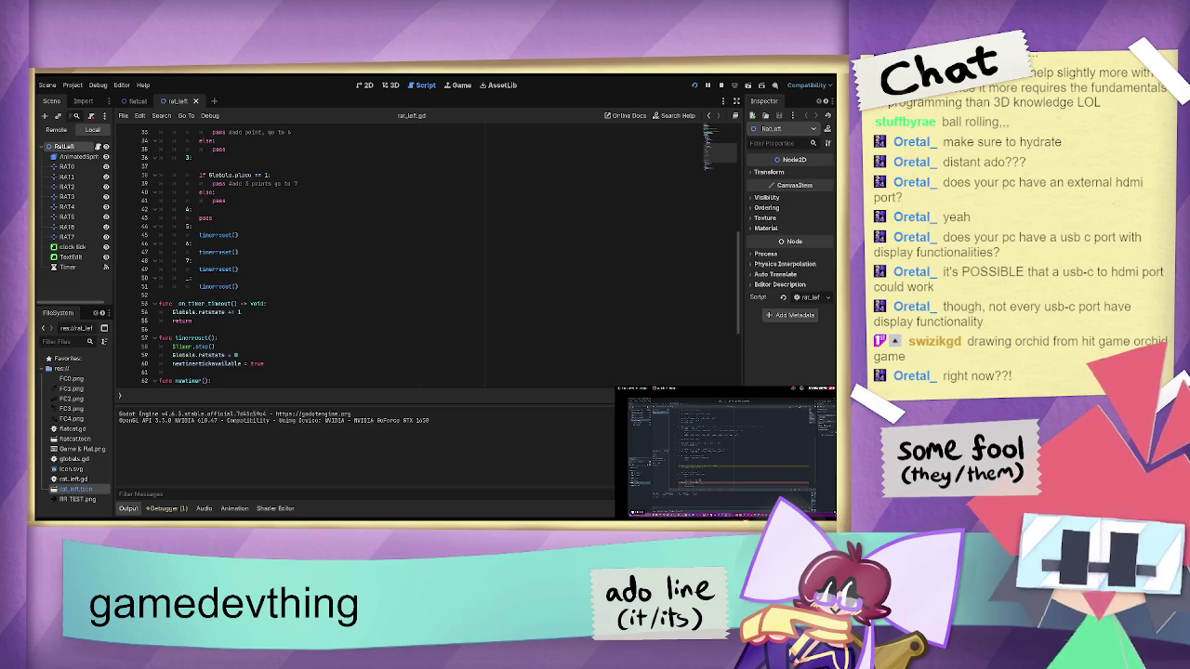
scroll(310, 221, "up", 3)
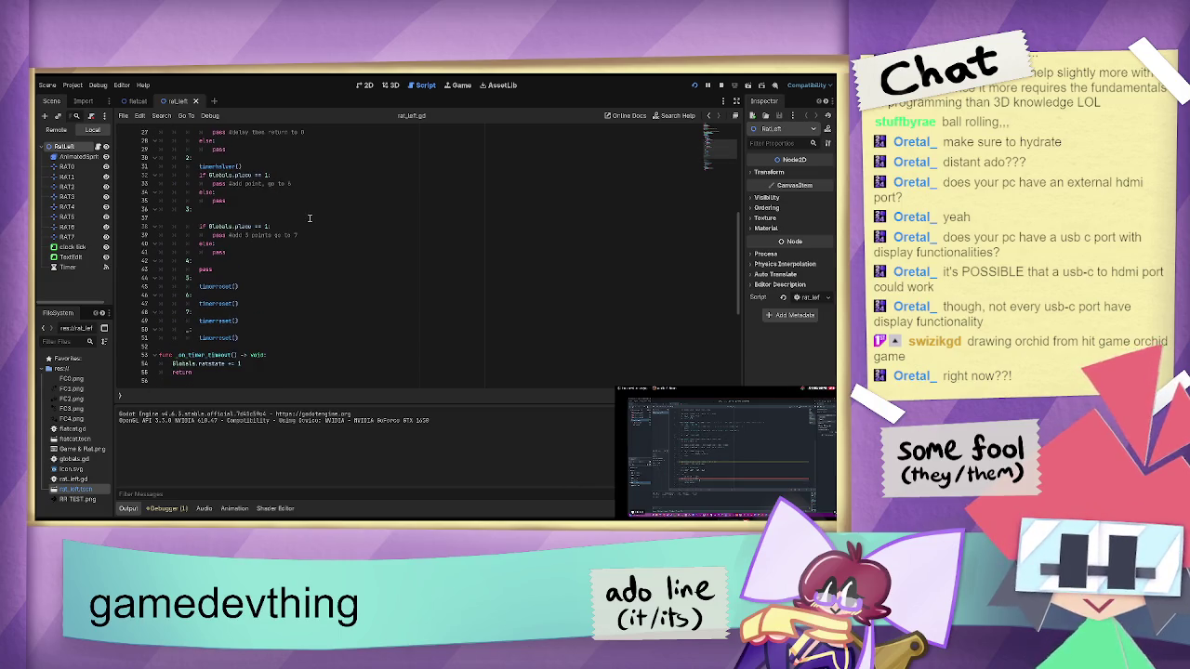
scroll(313, 218, "up", 6)
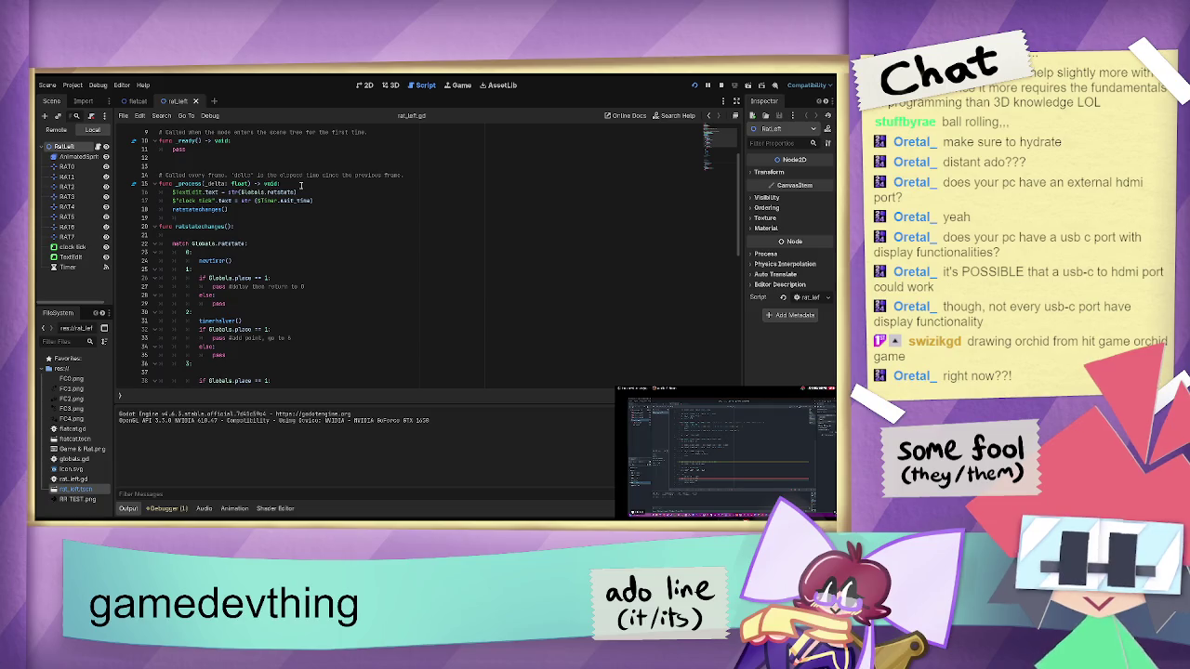
scroll(297, 189, "down", 12)
left_click(295, 192)
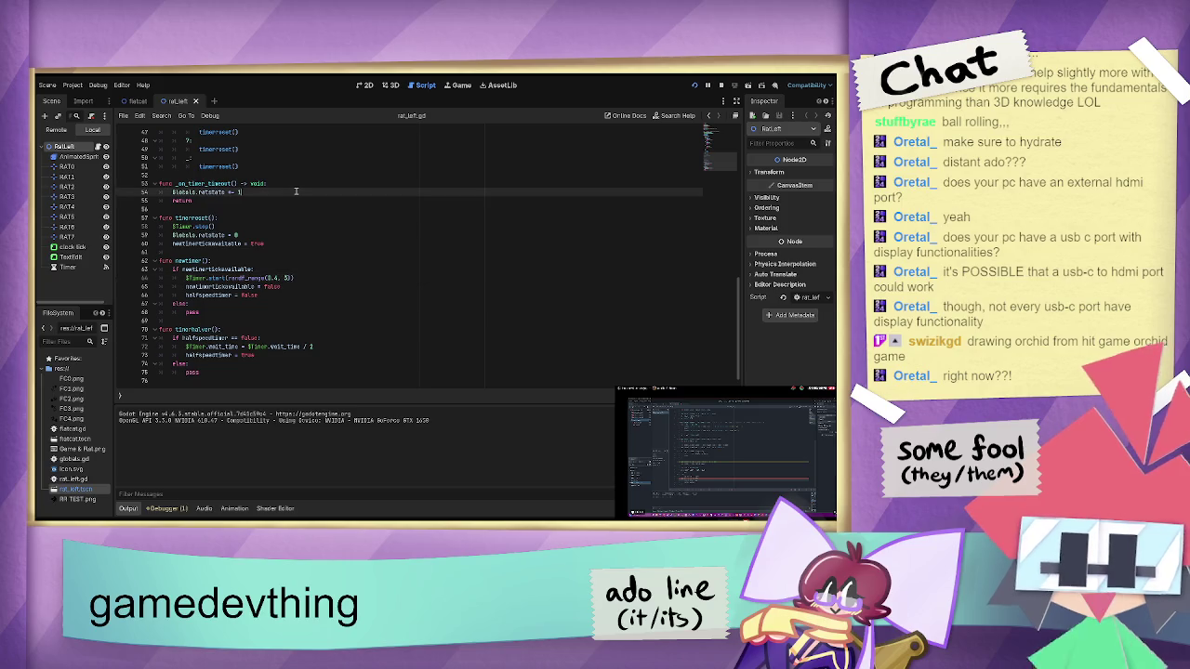
left_click(216, 261)
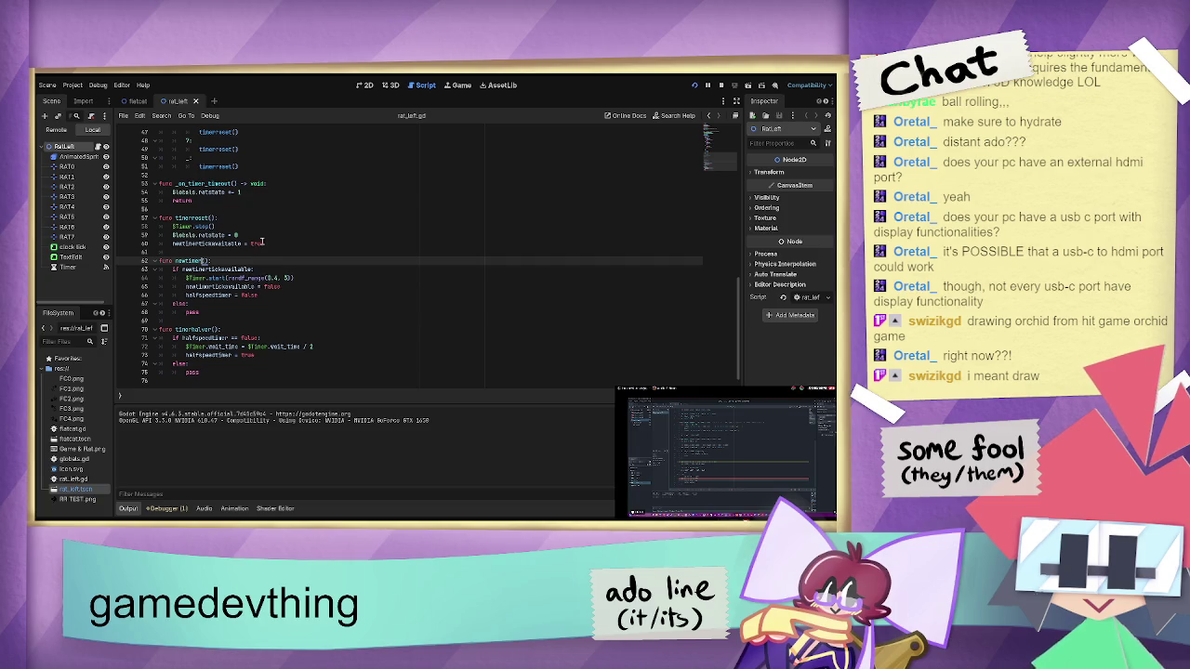
scroll(261, 240, "up", 1)
scroll(261, 240, "up", 5)
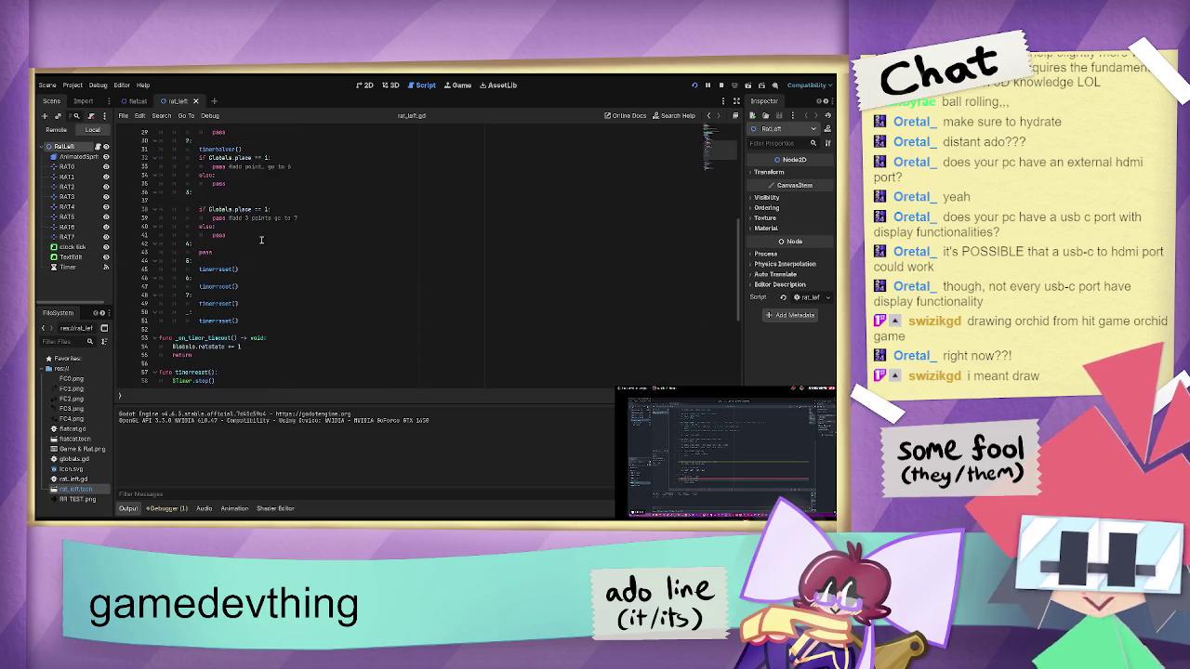
scroll(261, 239, "up", 5)
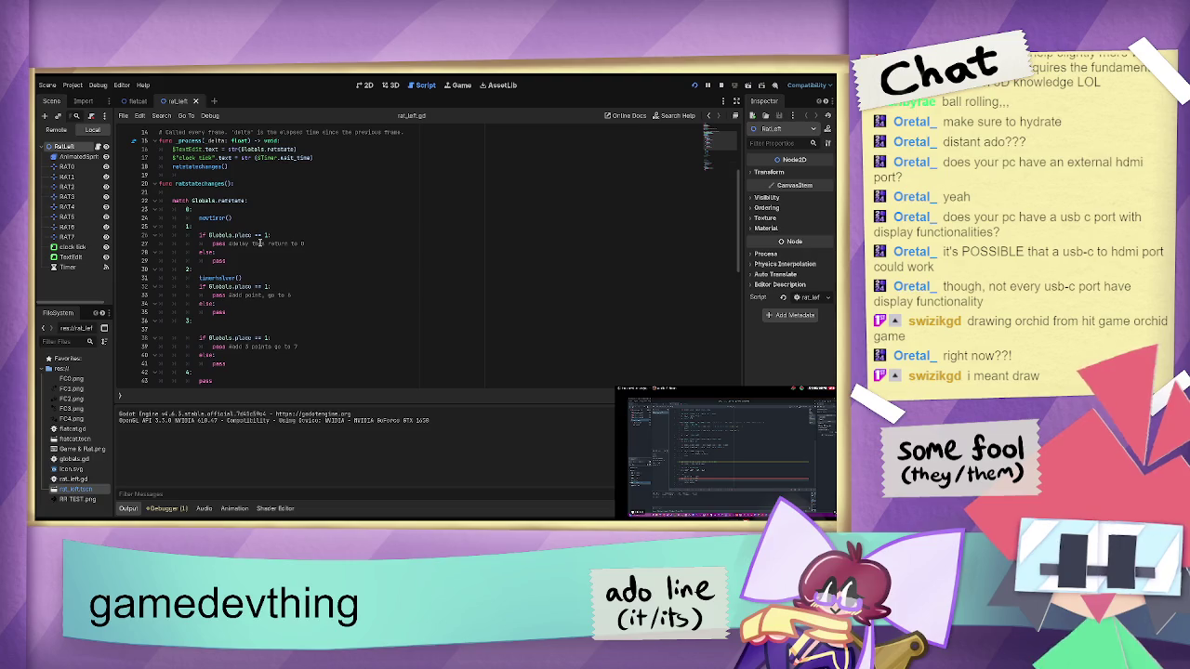
left_click(258, 261)
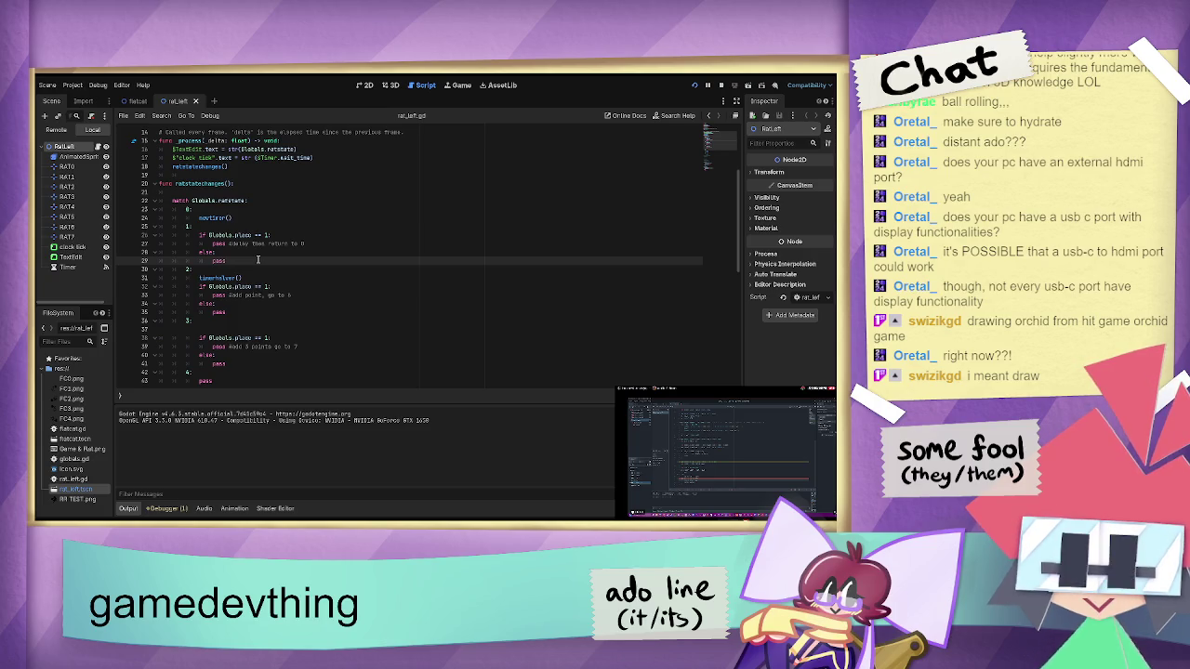
scroll(258, 261, "up", 3)
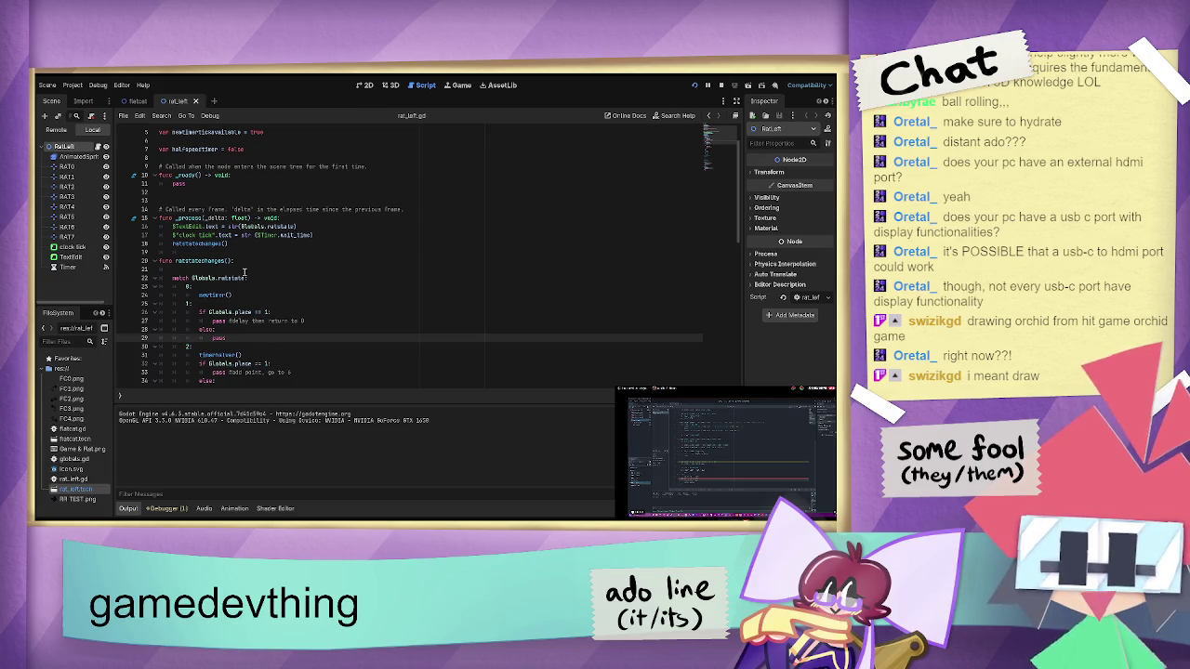
scroll(244, 271, "down", 5)
- Switch from the Godot script to Clip Studio Paint's Something artwork canvas
scroll(242, 277, "up", 5)
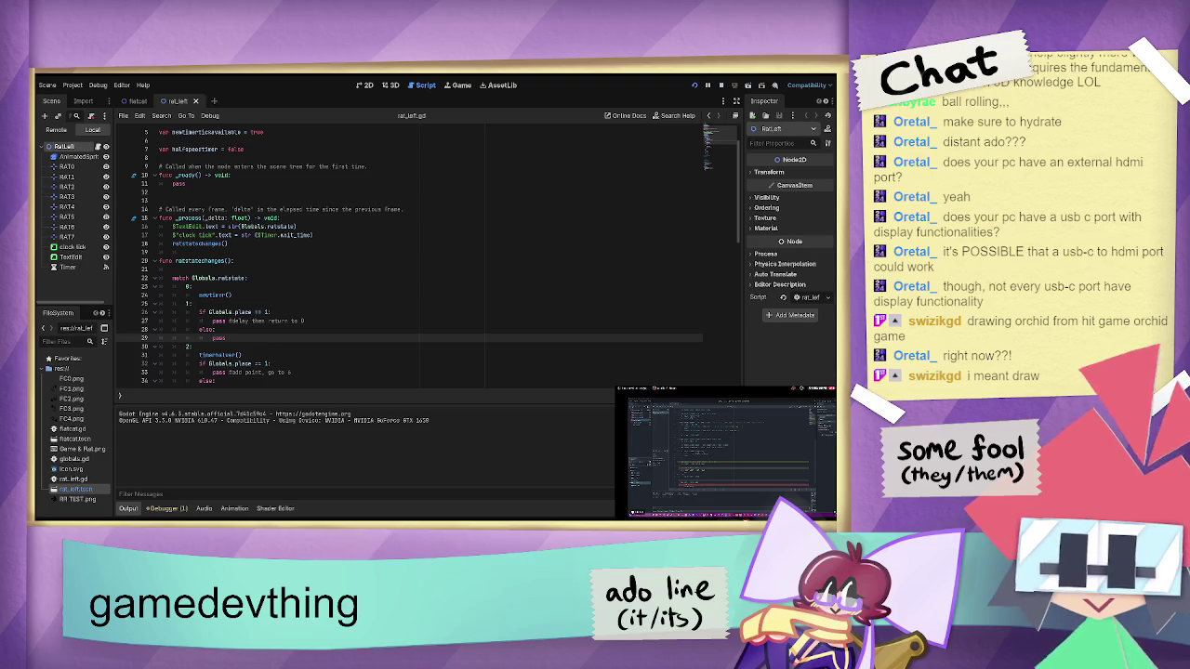
key("alt+Tab")
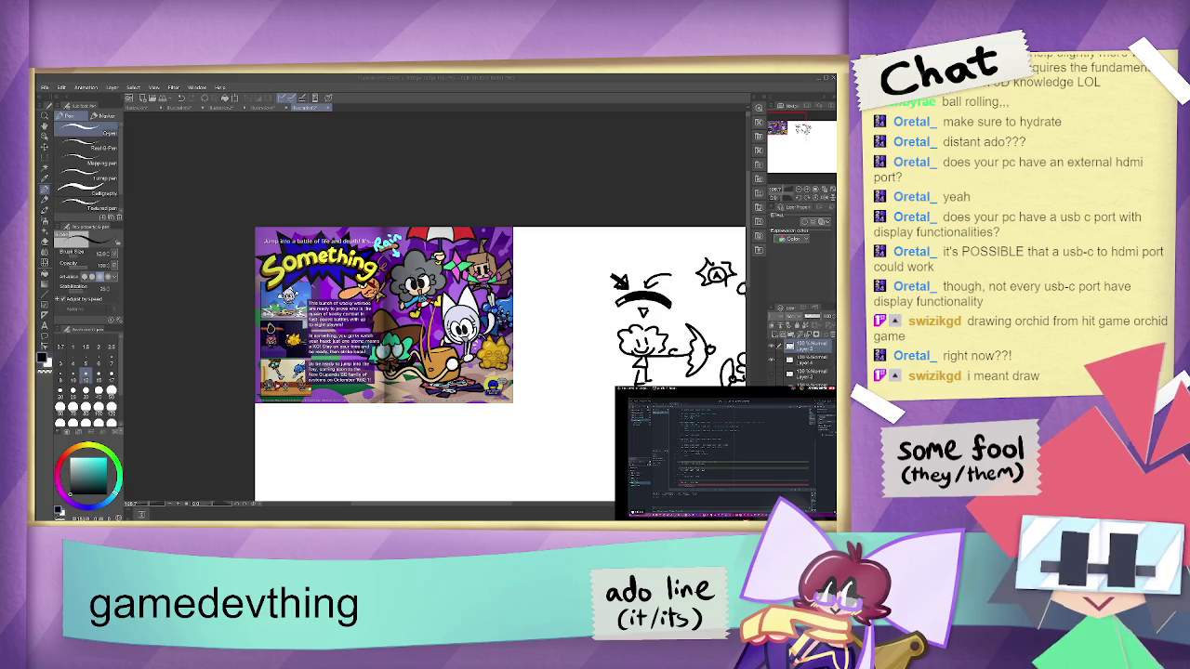
- Create a new blank canvas, then scribble test loops and an oval and delete them
left_click(575, 520)
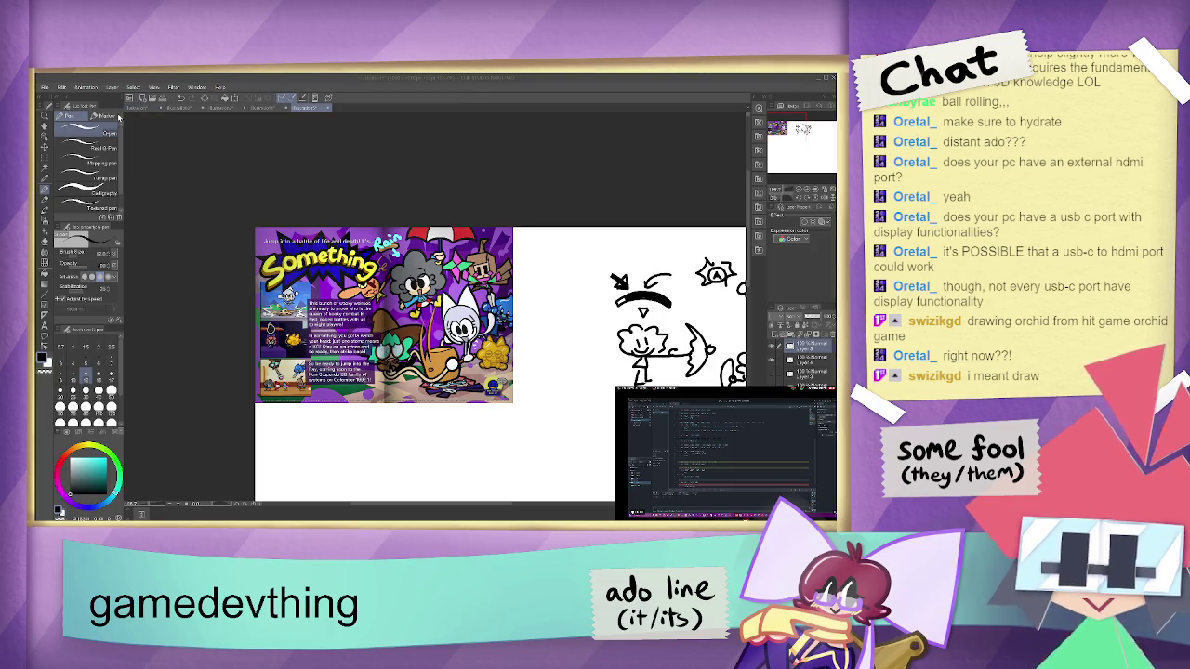
key("Return")
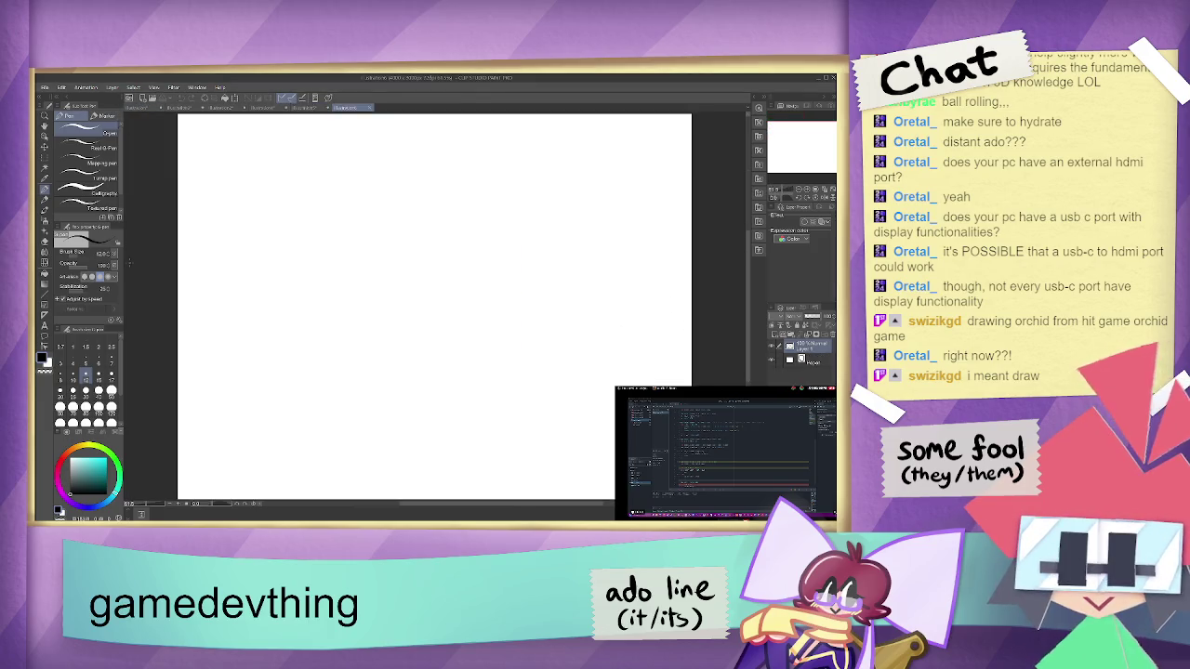
mouse_move(493, 258)
left_mouse_down()
mouse_move(485, 299)
mouse_move(469, 284)
mouse_move(485, 279)
left_mouse_up()
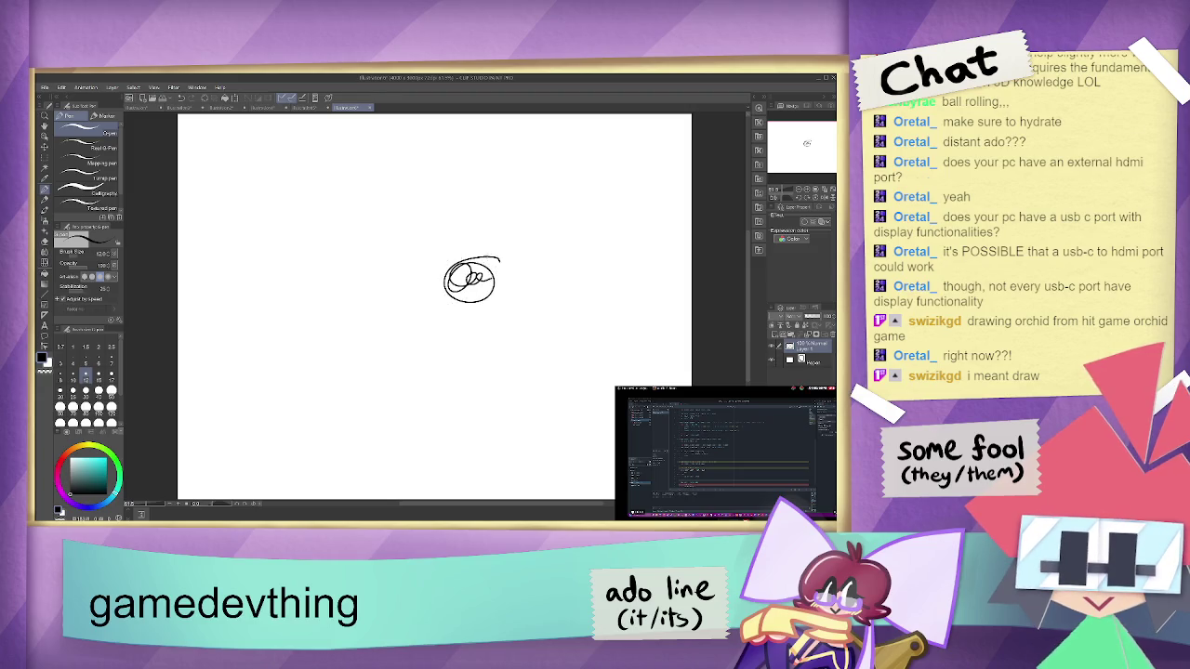
key("Delete")
mouse_move(444, 220)
left_mouse_down()
mouse_move(470, 212)
mouse_move(406, 239)
left_mouse_up()
key("Delete")
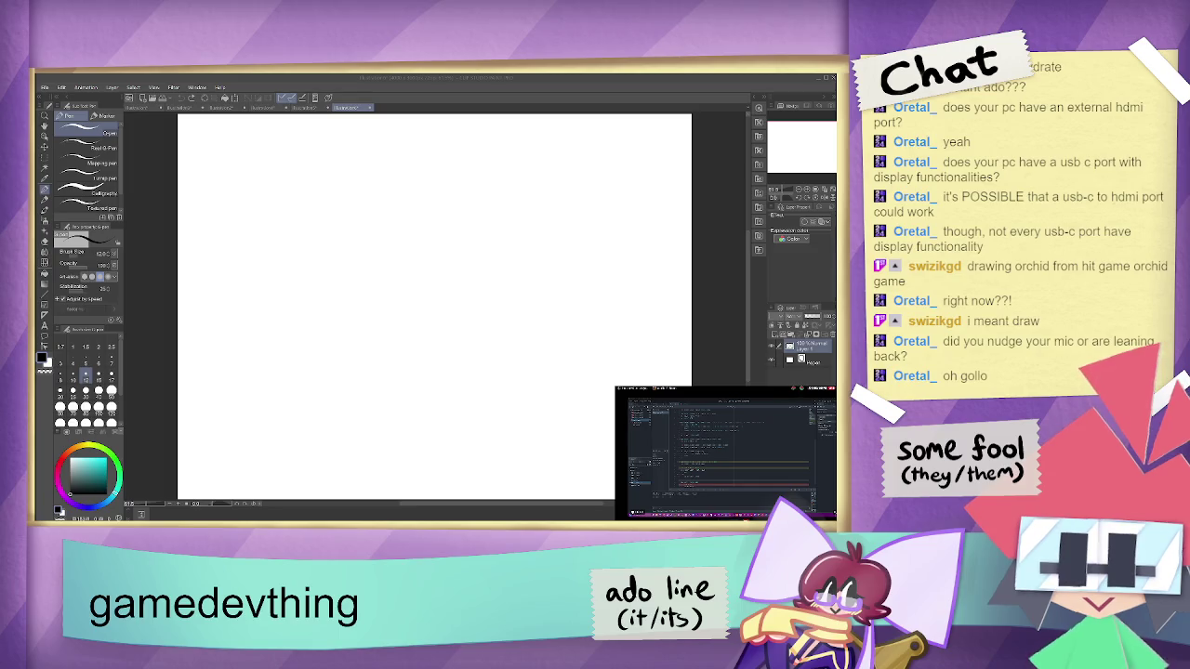
left_click(573, 506)
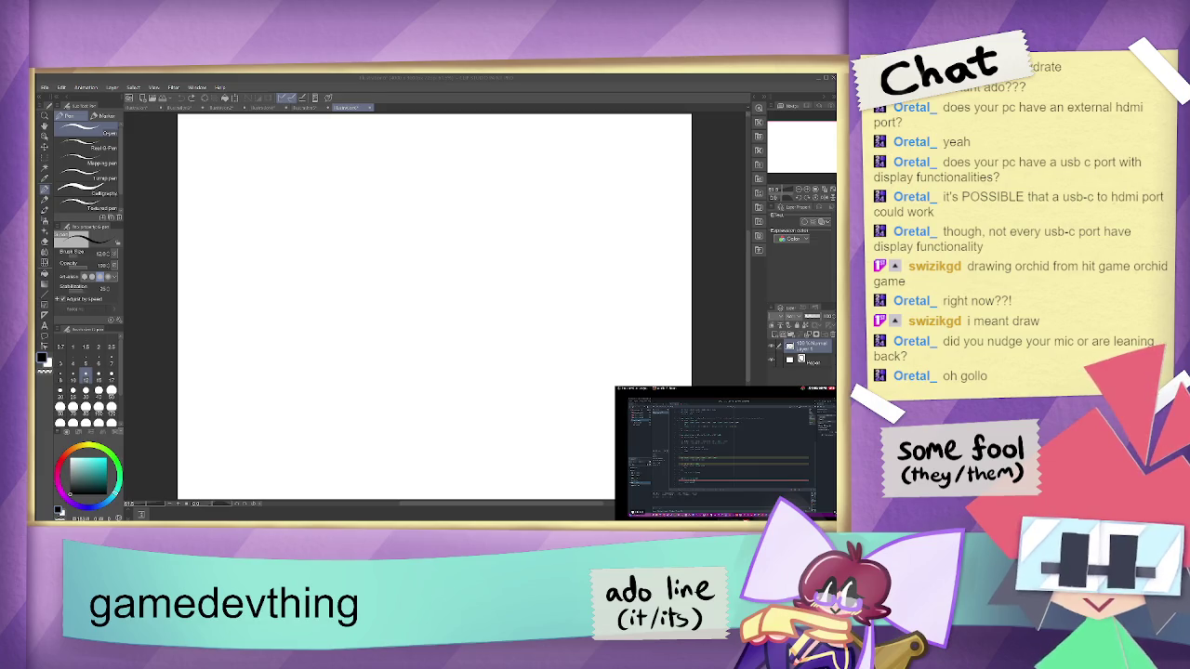
- Sketch a guide circle with crossing lines, undoing and redrawing rough strokes
mouse_move(597, 201)
left_mouse_down()
mouse_move(563, 223)
mouse_move(606, 247)
mouse_move(614, 271)
mouse_move(650, 185)
left_mouse_up()
key("ctrl+z")
key("ctrl+z")
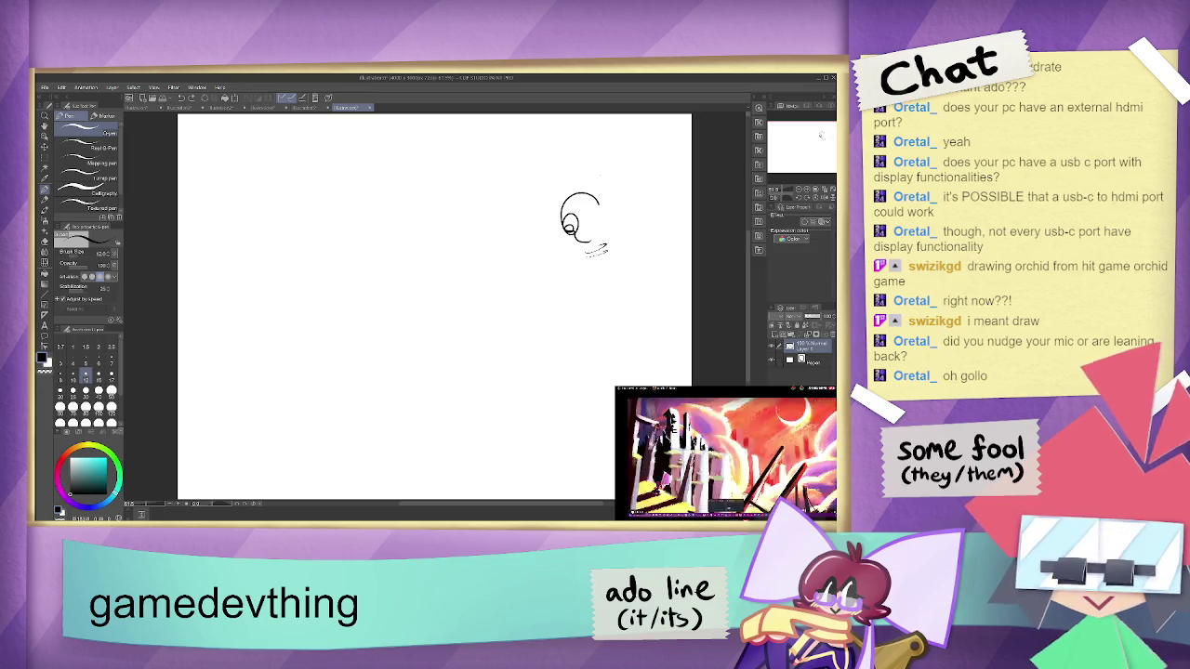
key("ctrl+z")
key("ctrl+z")
key("ctrl+z")
key("ctrl+z")
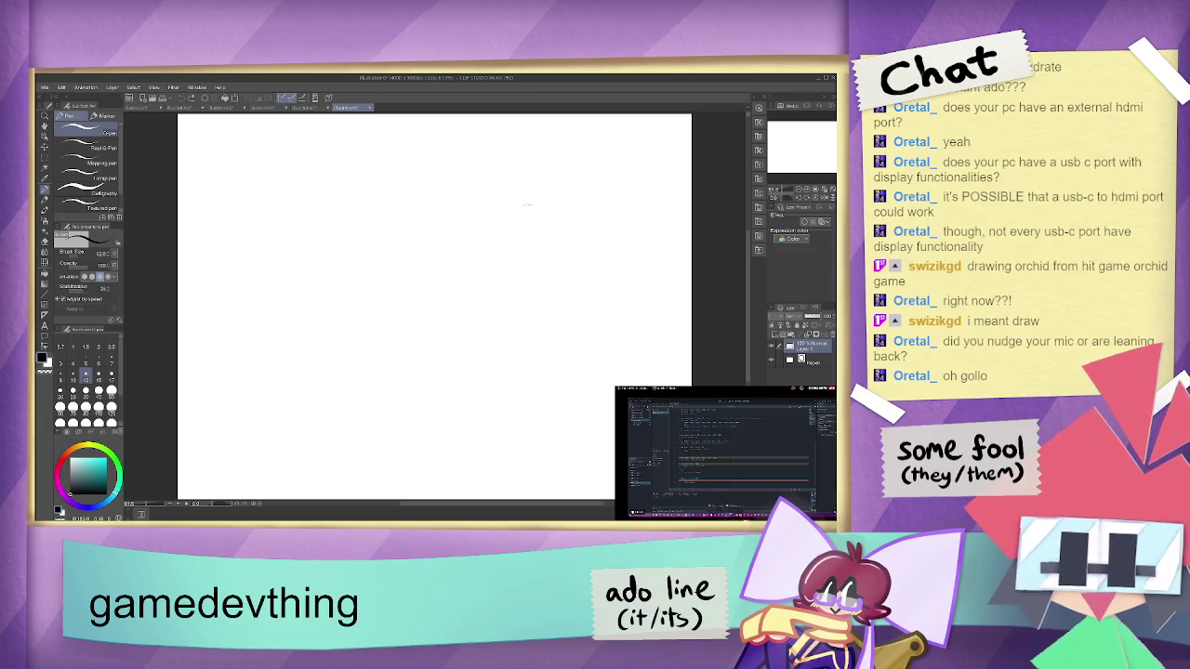
left_click_drag(523, 220, 518, 276)
key("ctrl+z")
key("ctrl+z")
mouse_move(520, 207)
left_mouse_down()
mouse_move(507, 268)
mouse_move(535, 197)
mouse_move(520, 272)
left_mouse_up()
key("ctrl+z")
key("ctrl+z")
mouse_move(536, 193)
left_mouse_down()
mouse_move(520, 275)
mouse_move(565, 238)
mouse_move(506, 230)
mouse_move(551, 223)
mouse_move(524, 281)
mouse_move(492, 265)
left_mouse_up()
key("ctrl+z")
key("ctrl+z")
key("ctrl+z")
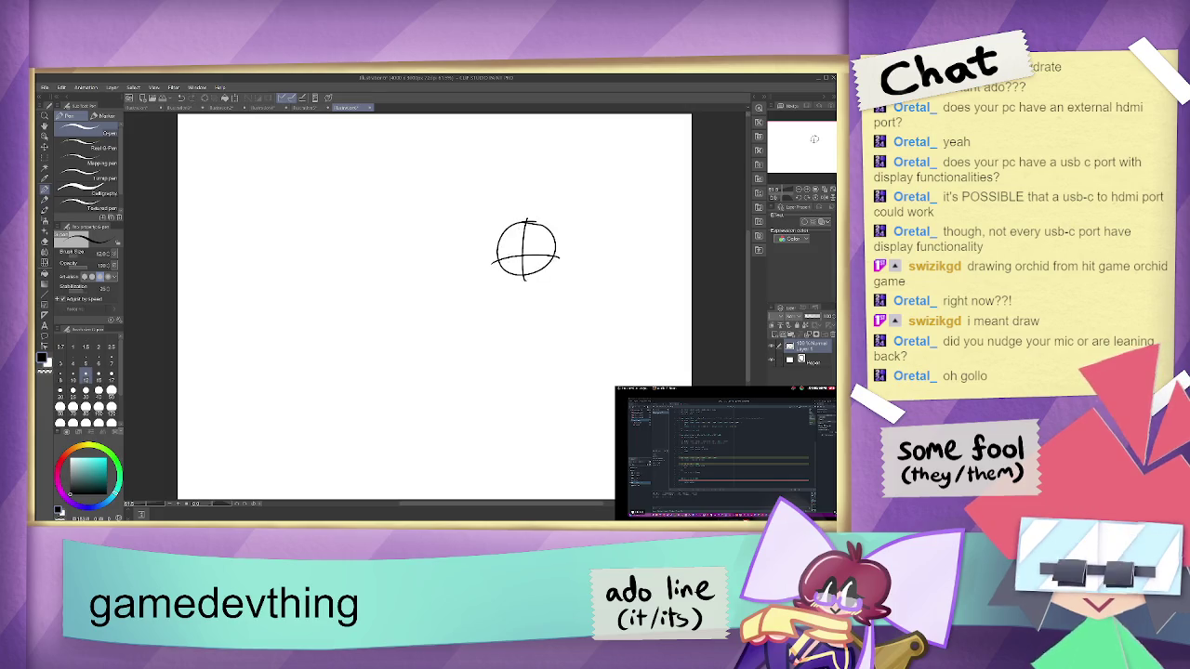
- Lower Layer 1's opacity so the sketch becomes a faint guide
left_click(811, 317)
left_click(809, 317)
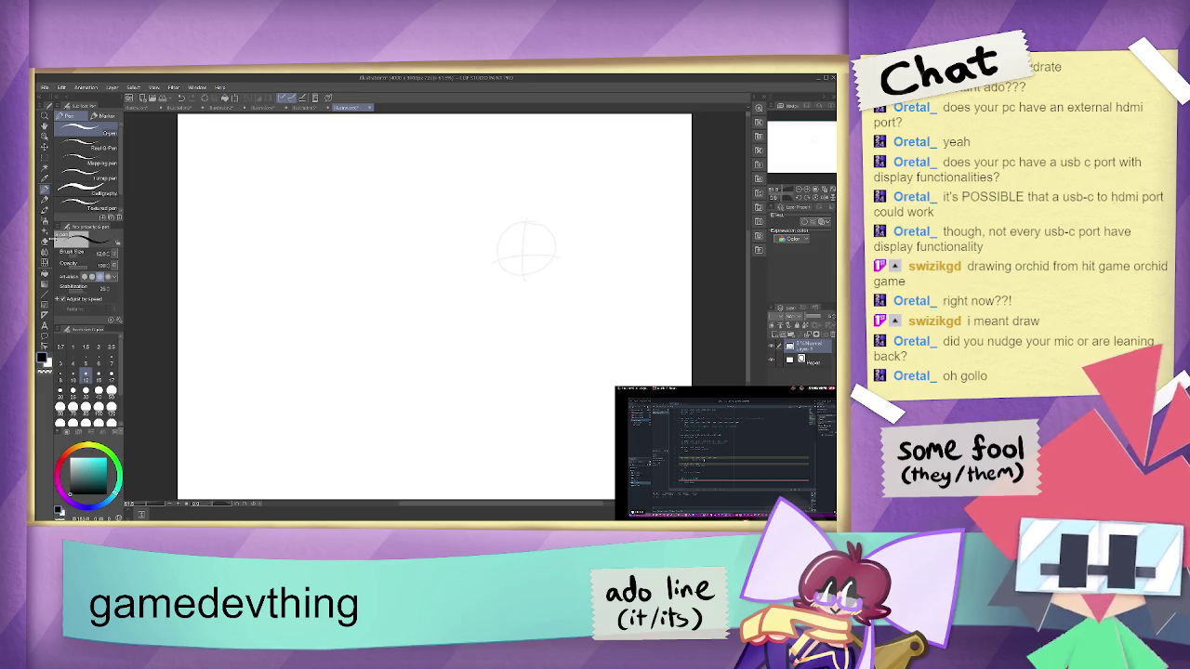
left_click(44, 117)
- Zoom in on the guide circle and add a new raster layer above it
left_click(528, 250)
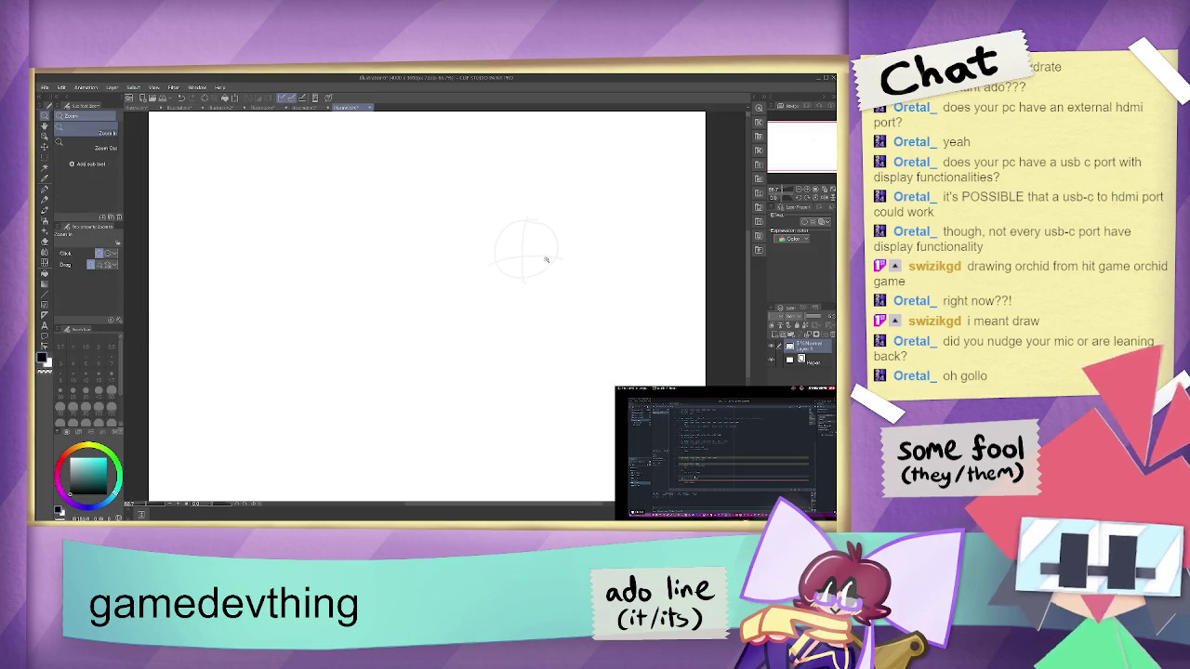
left_click(536, 243)
left_click(510, 223)
left_click(511, 222)
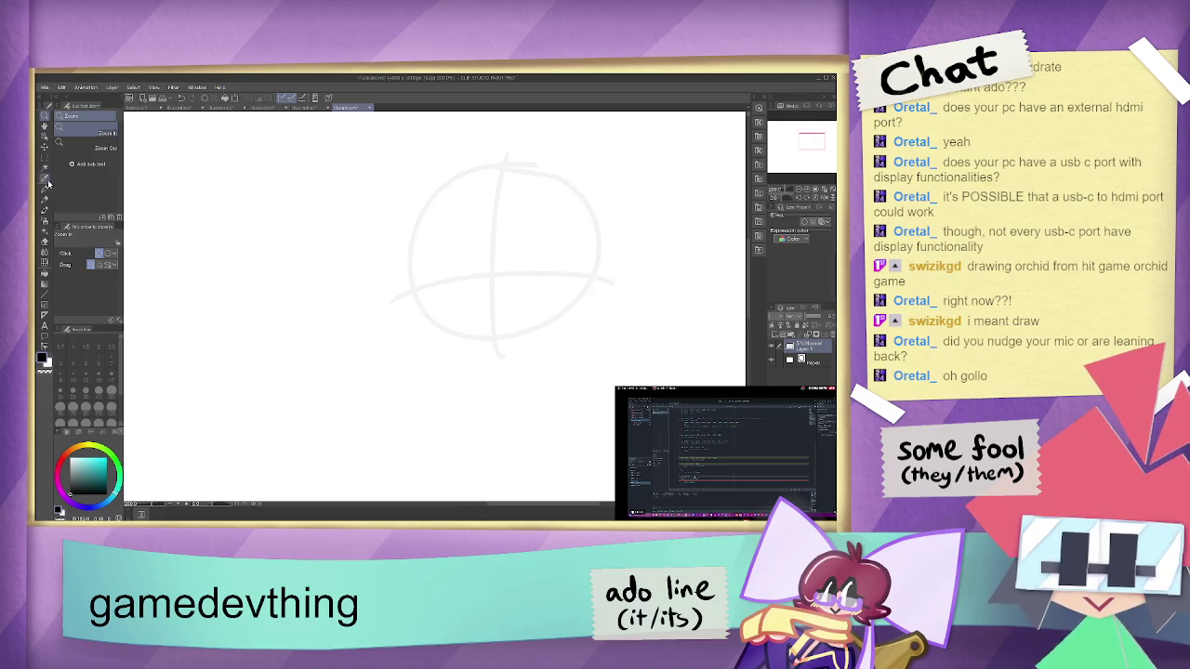
left_click(44, 189)
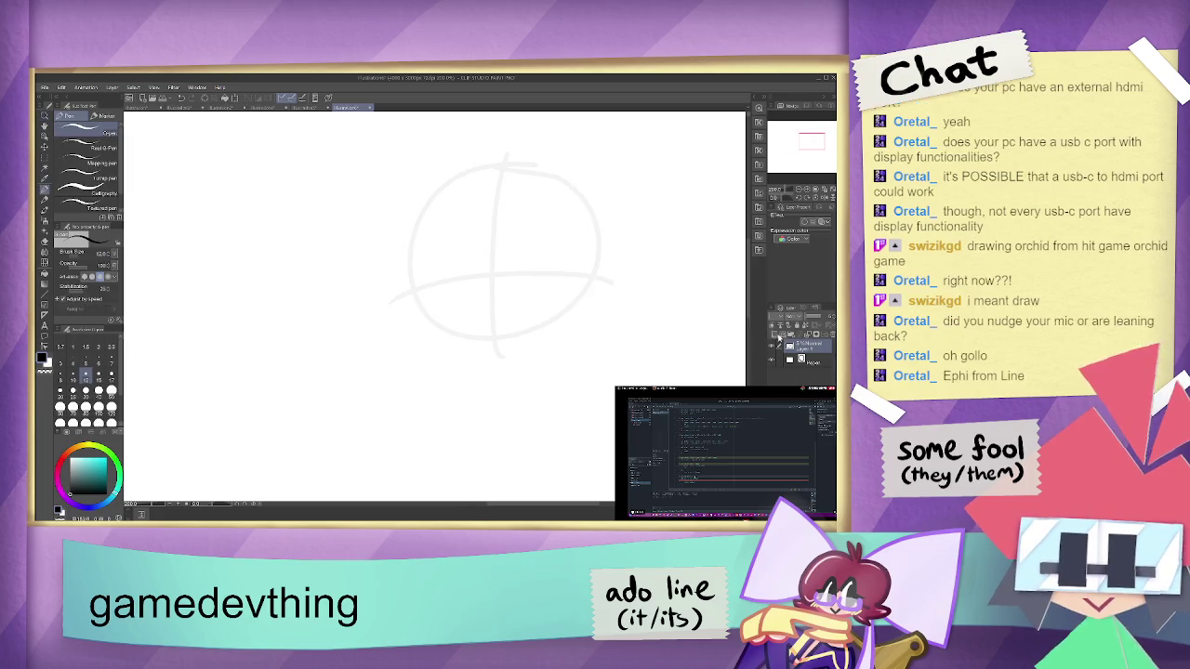
left_click(772, 335)
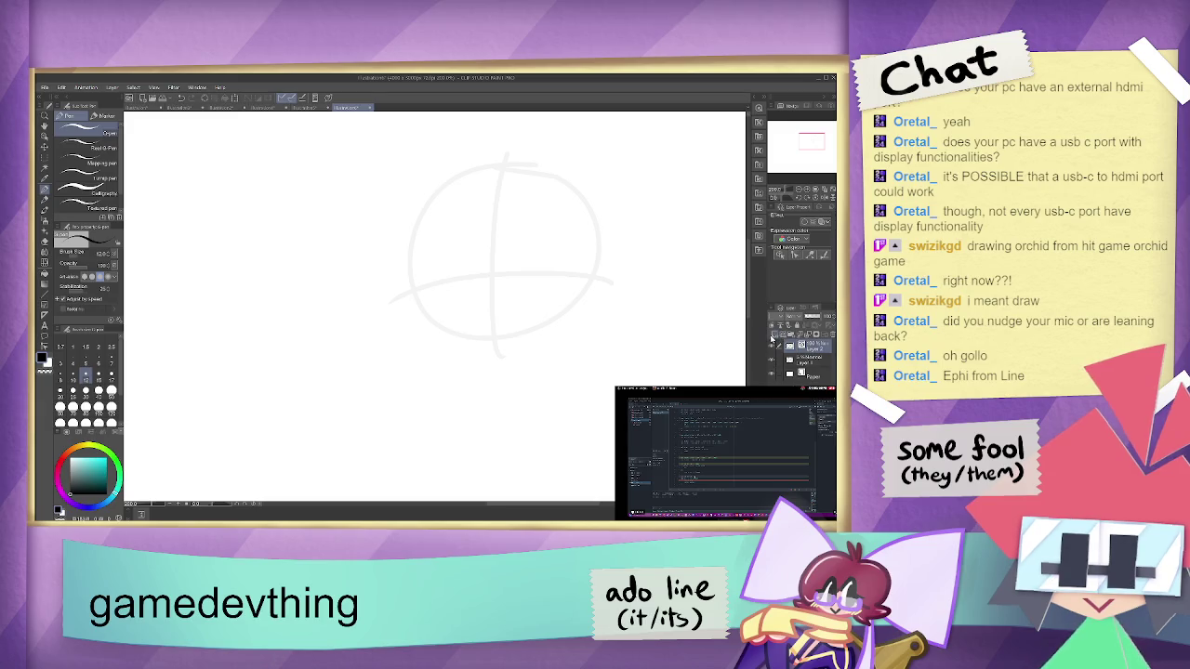
key("ctrl+z")
left_click(772, 337)
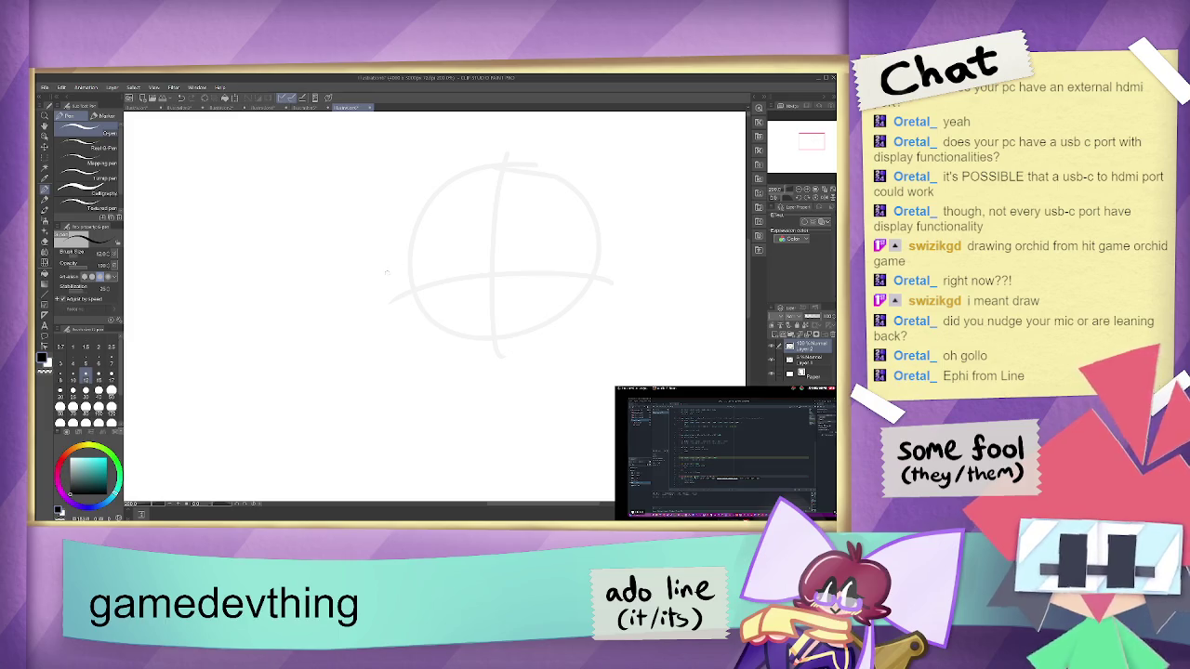
- Draw the character's pointed hood, round head, smile and dark eye
mouse_move(386, 272)
left_mouse_down()
mouse_move(513, 238)
mouse_move(534, 160)
mouse_move(548, 239)
mouse_move(599, 250)
left_mouse_up()
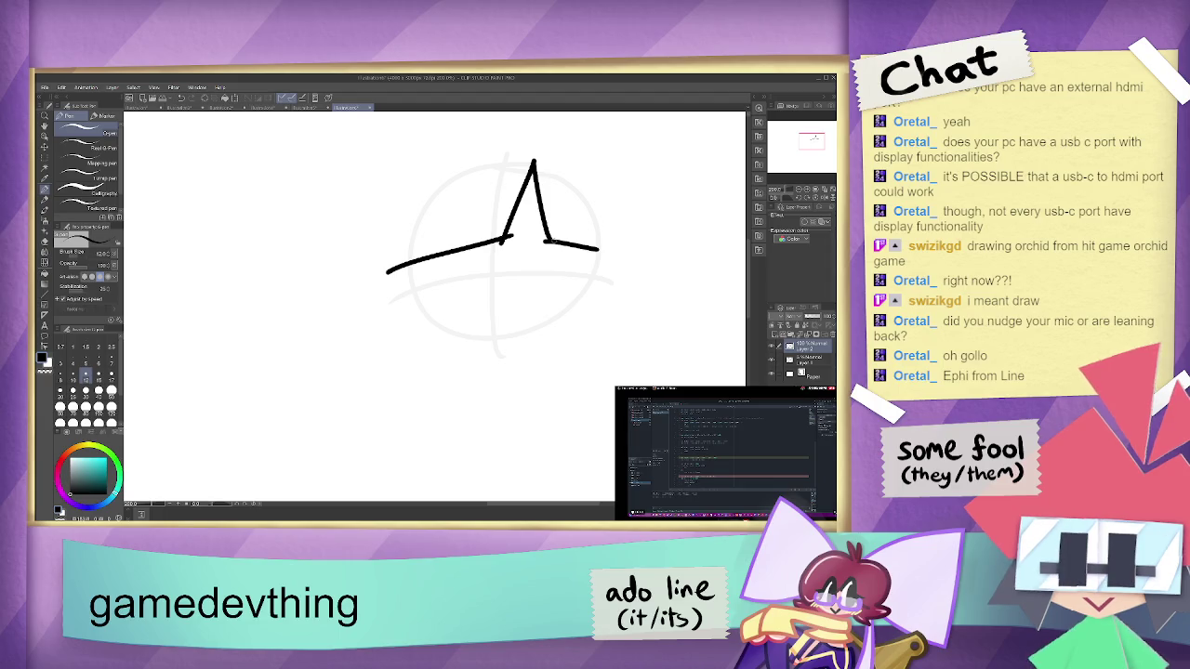
scroll(551, 238, "down", 3)
mouse_move(548, 166)
left_mouse_down()
mouse_move(441, 215)
mouse_move(504, 317)
mouse_move(623, 223)
mouse_move(532, 166)
left_mouse_up()
mouse_move(462, 262)
left_mouse_down()
mouse_move(582, 253)
mouse_move(535, 273)
left_mouse_up()
mouse_move(541, 227)
left_mouse_down()
mouse_move(536, 271)
mouse_move(559, 262)
left_mouse_up()
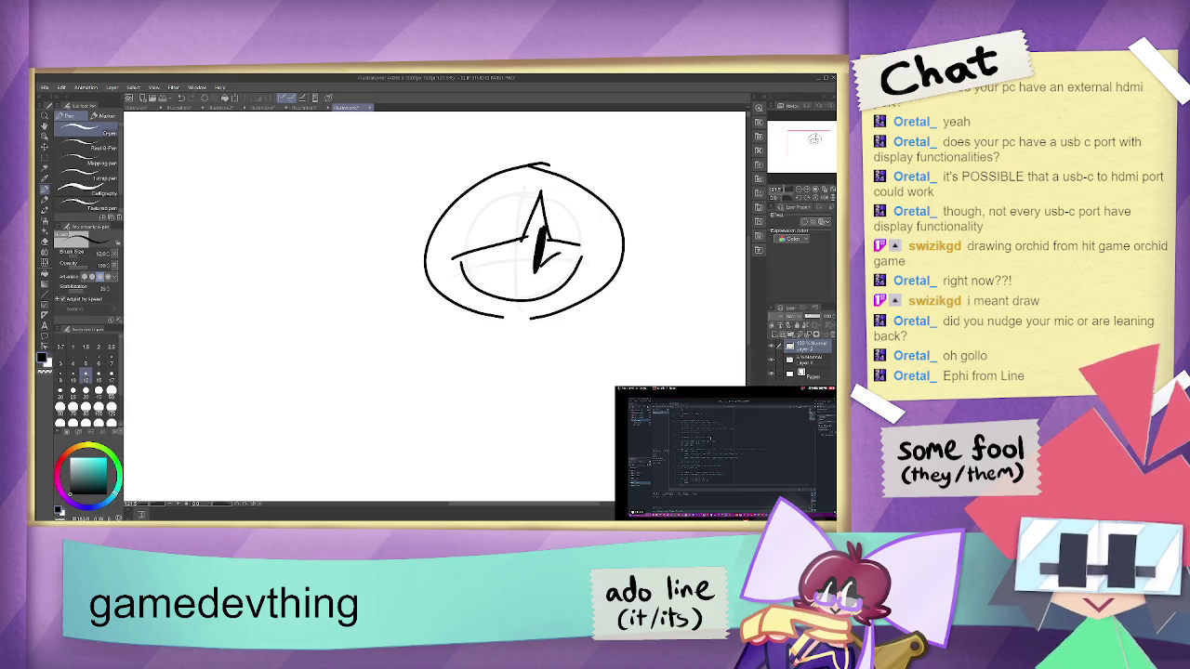
- Draw the triangle body, left cape flap, and bent legs with feet
mouse_move(513, 303)
left_mouse_down()
mouse_move(471, 377)
mouse_move(548, 344)
mouse_move(526, 298)
mouse_move(497, 352)
mouse_move(602, 384)
mouse_move(626, 327)
mouse_move(519, 293)
mouse_move(642, 345)
mouse_move(632, 370)
mouse_move(565, 374)
left_mouse_up()
key("ctrl+z")
mouse_move(513, 303)
left_mouse_down()
mouse_move(417, 367)
mouse_move(482, 384)
mouse_move(514, 454)
mouse_move(507, 469)
left_mouse_up()
key("ctrl+z")
mouse_move(492, 379)
left_mouse_down()
mouse_move(509, 439)
mouse_move(543, 455)
left_mouse_up()
left_click_drag(536, 375, 515, 458)
key("ctrl+z")
key("ctrl+z")
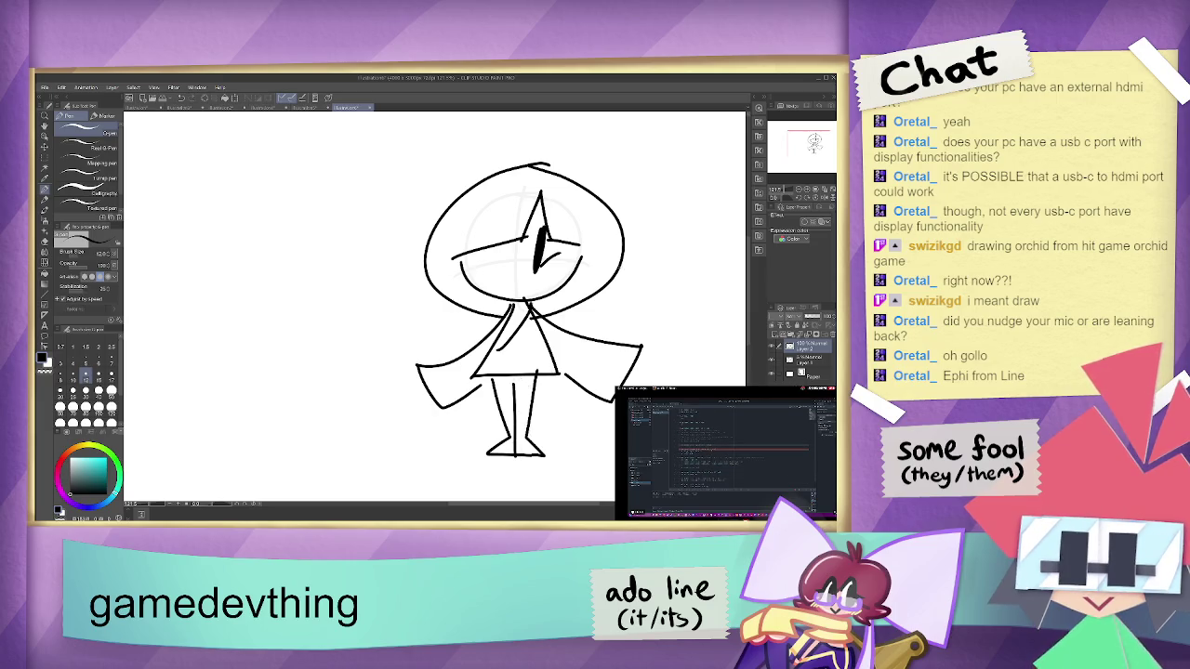
- Draw the right cape sweeping outward and the remaining leg line
left_click_drag(611, 267, 700, 310)
key("ctrl+z")
mouse_move(591, 295)
left_mouse_down()
mouse_move(606, 314)
mouse_move(697, 351)
left_mouse_up()
left_click_drag(695, 353, 686, 370)
left_click_drag(614, 431, 562, 436)
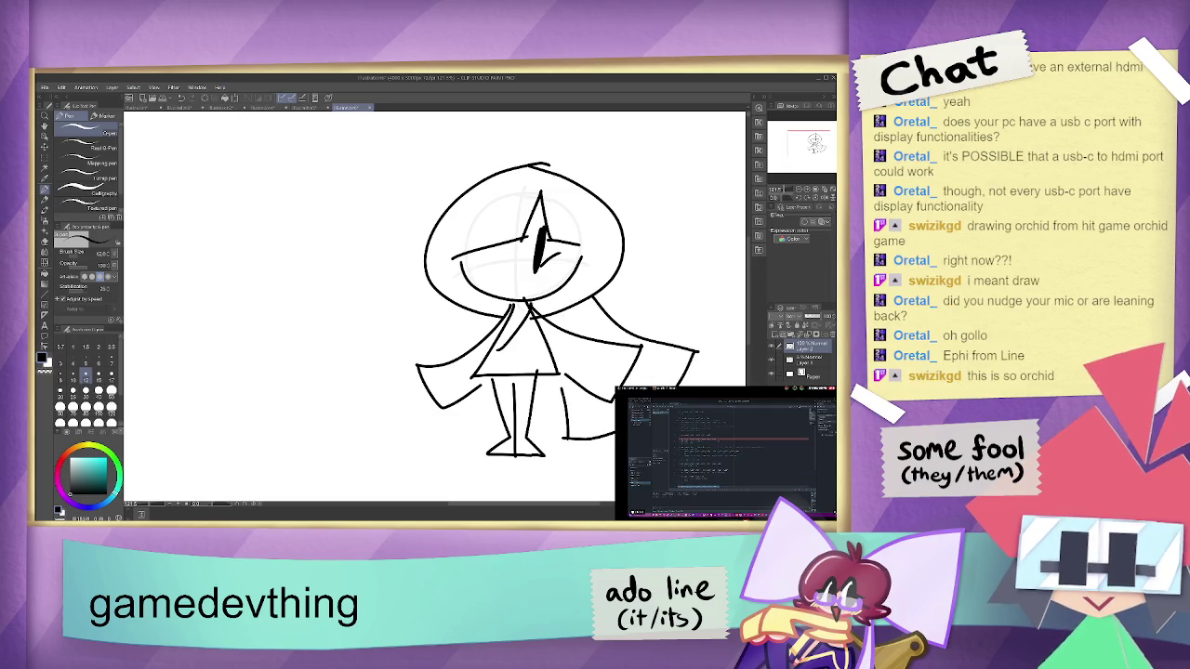
left_click_drag(554, 377, 557, 433)
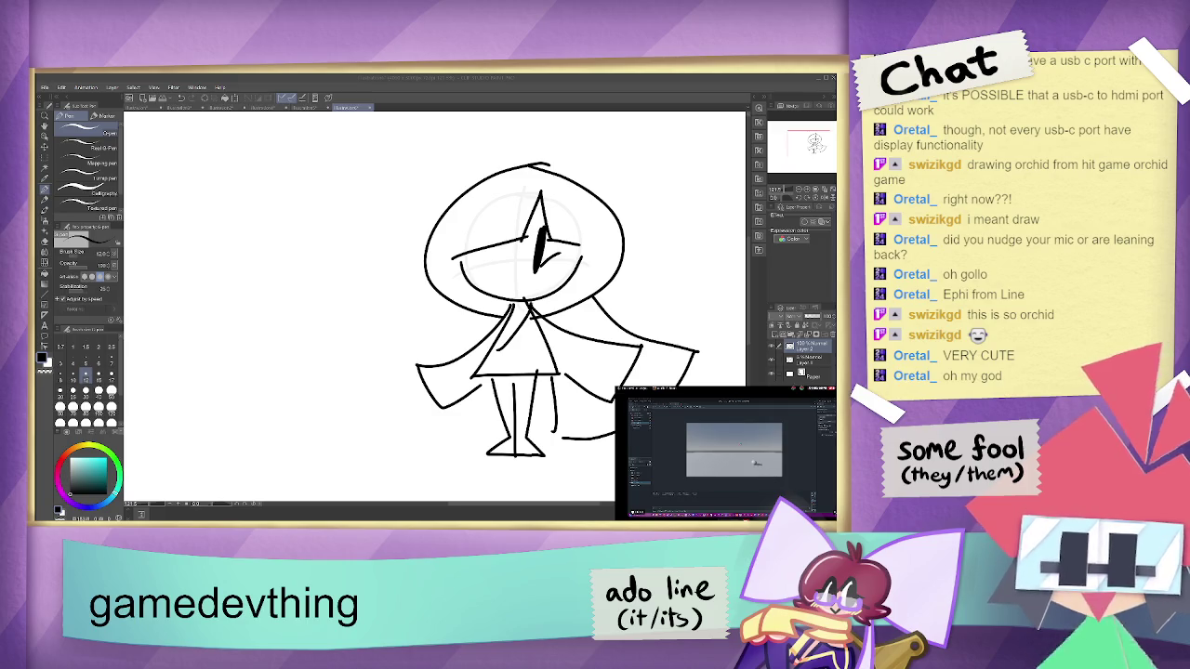
- Switch from the hooded character sketch back to Godot's rat_left.gd script
key("alt+Tab")
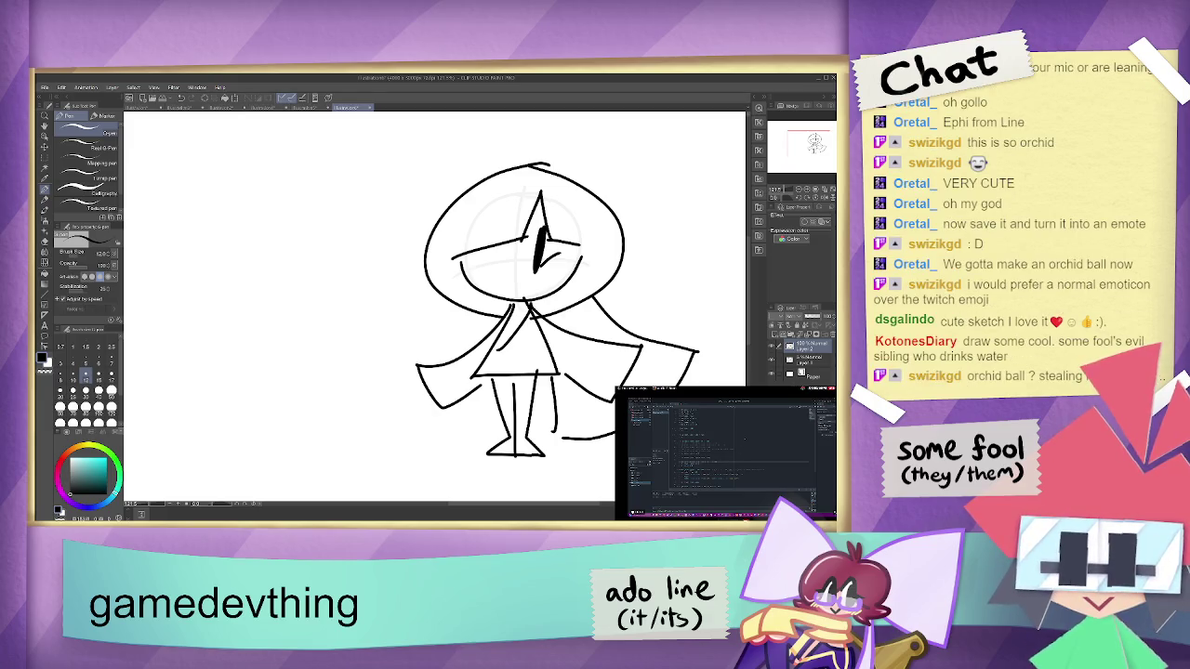
key("alt+Tab")
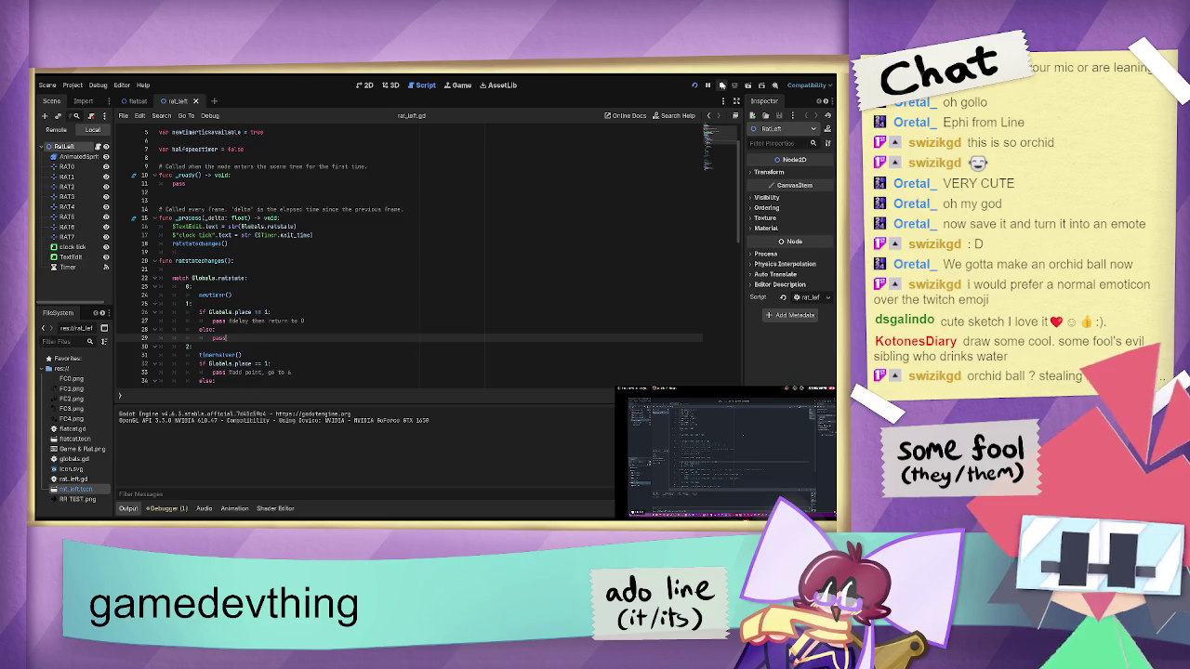
- Stop the game, review the ratstatechanges match cases, then open the Flatcat scene tab
key("F8")
scroll(260, 308, "down", 3)
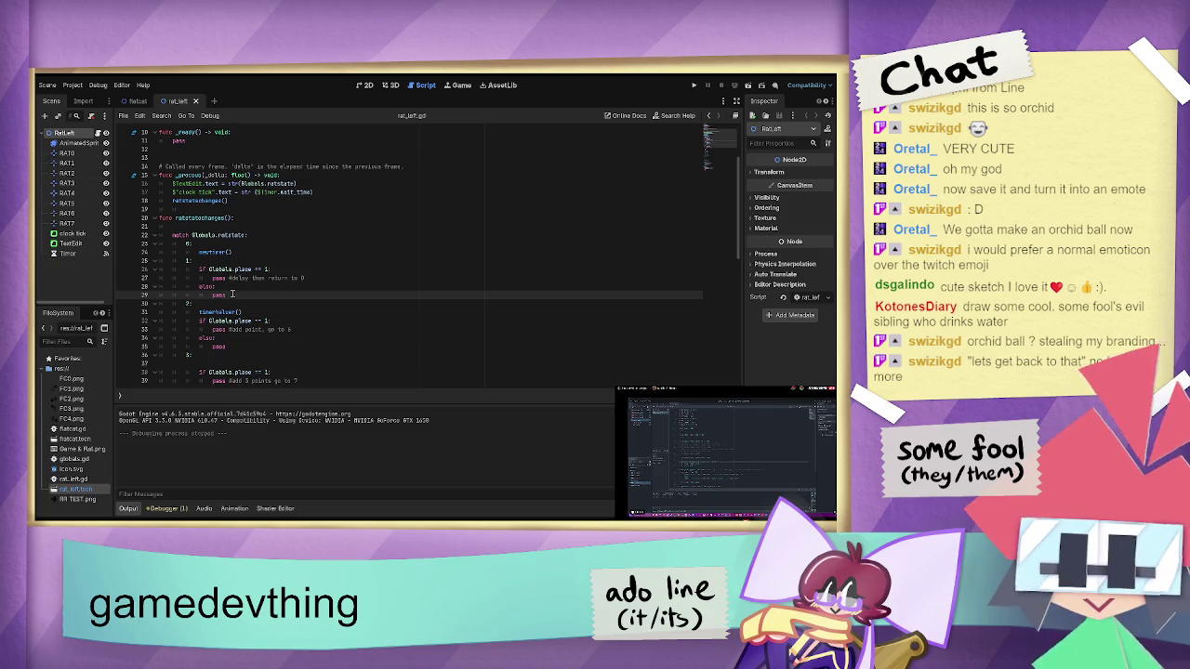
scroll(232, 294, "down", 4)
scroll(232, 294, "up", 3)
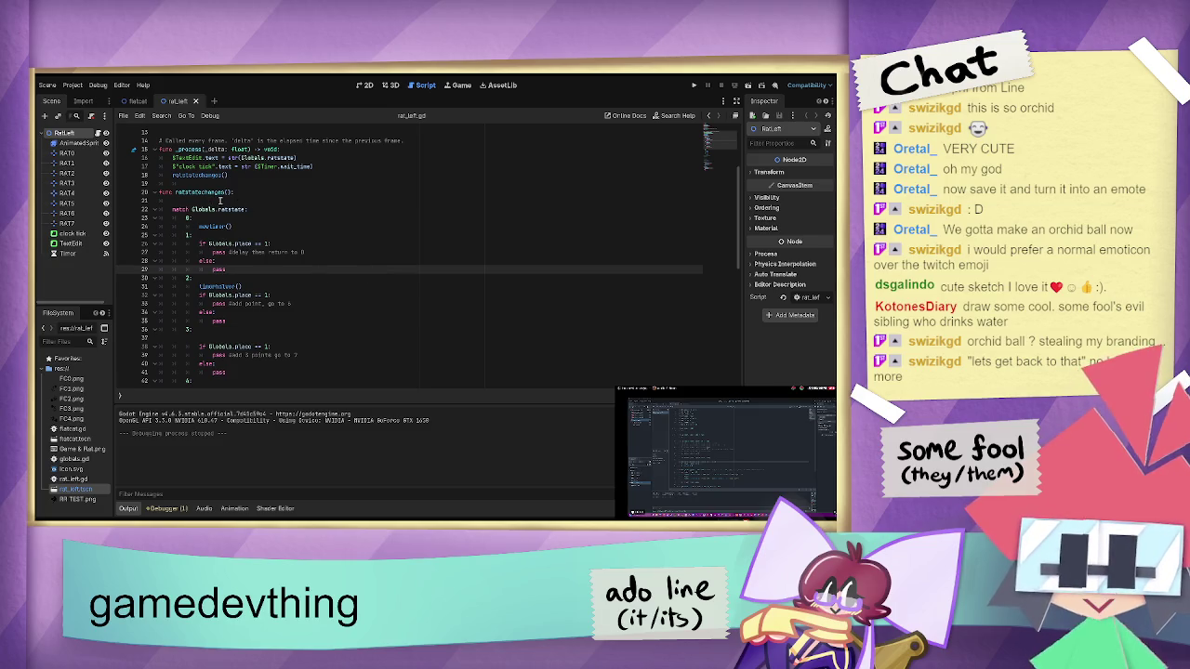
scroll(242, 284, "down", 7)
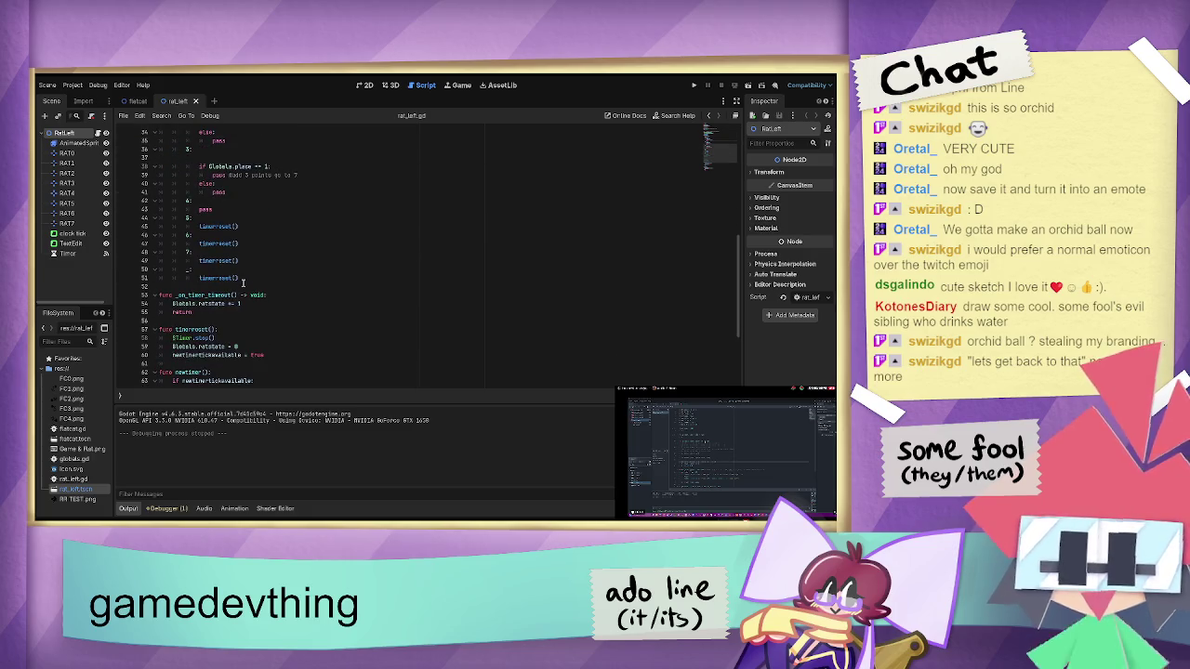
scroll(242, 283, "down", 4)
scroll(243, 282, "up", 13)
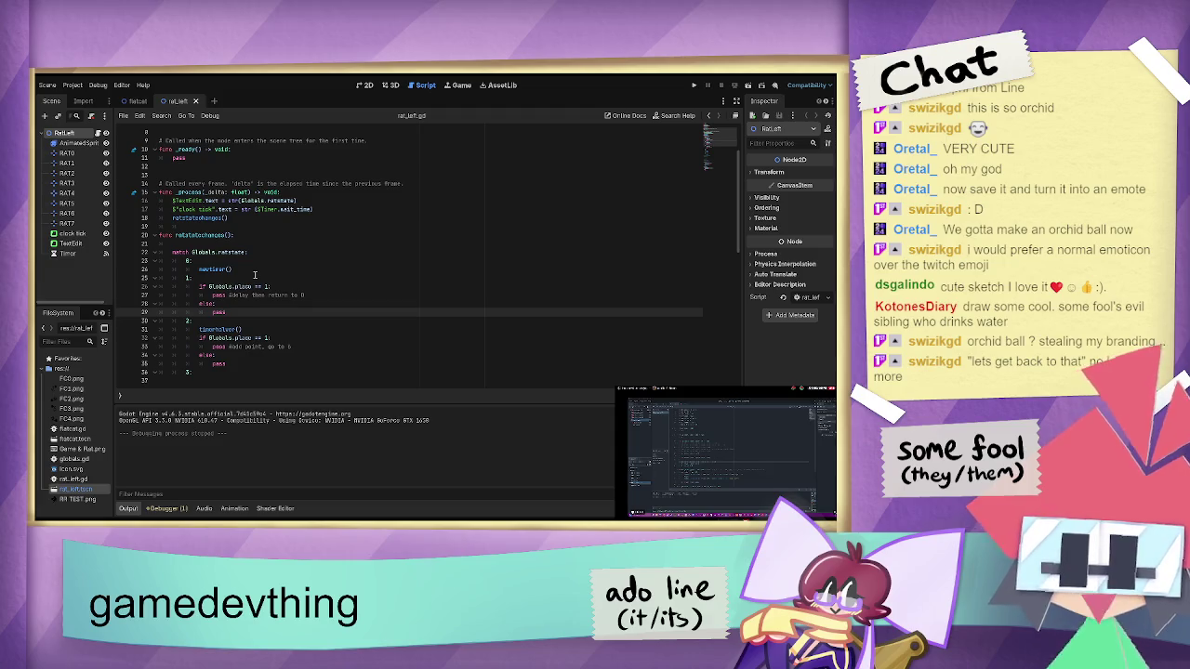
left_click(137, 101)
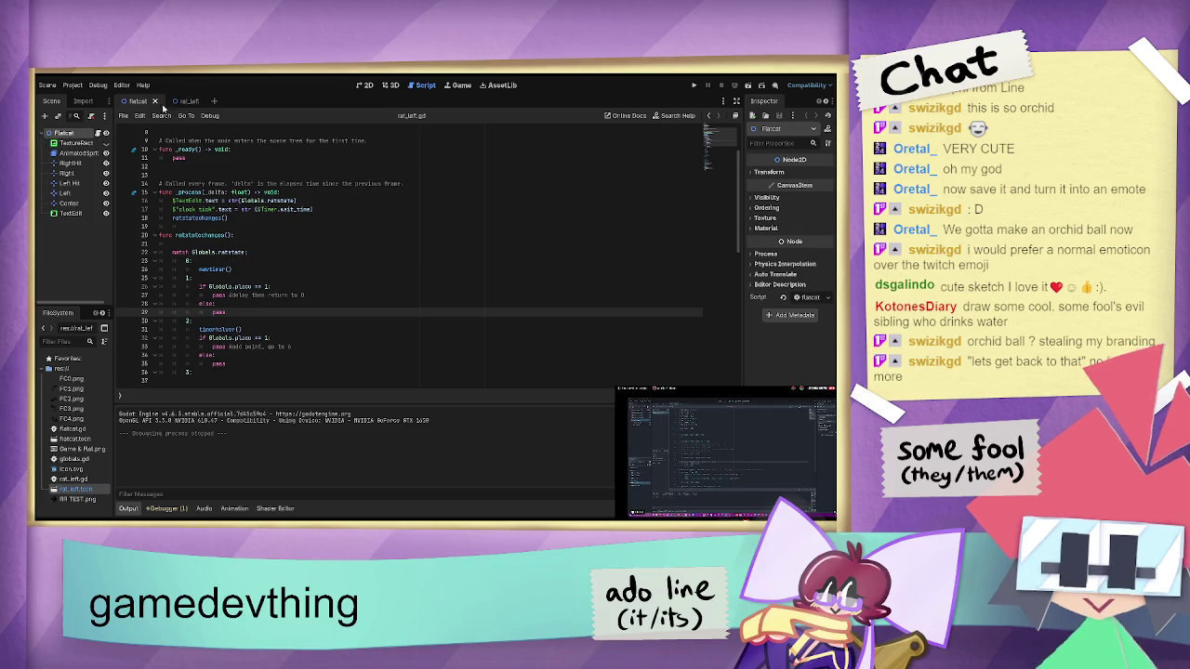
- Open flatcat.gd and inspect lines 32–33, where the sprite position is set from markers
scroll(257, 267, "down", 5)
scroll(257, 268, "up", 6)
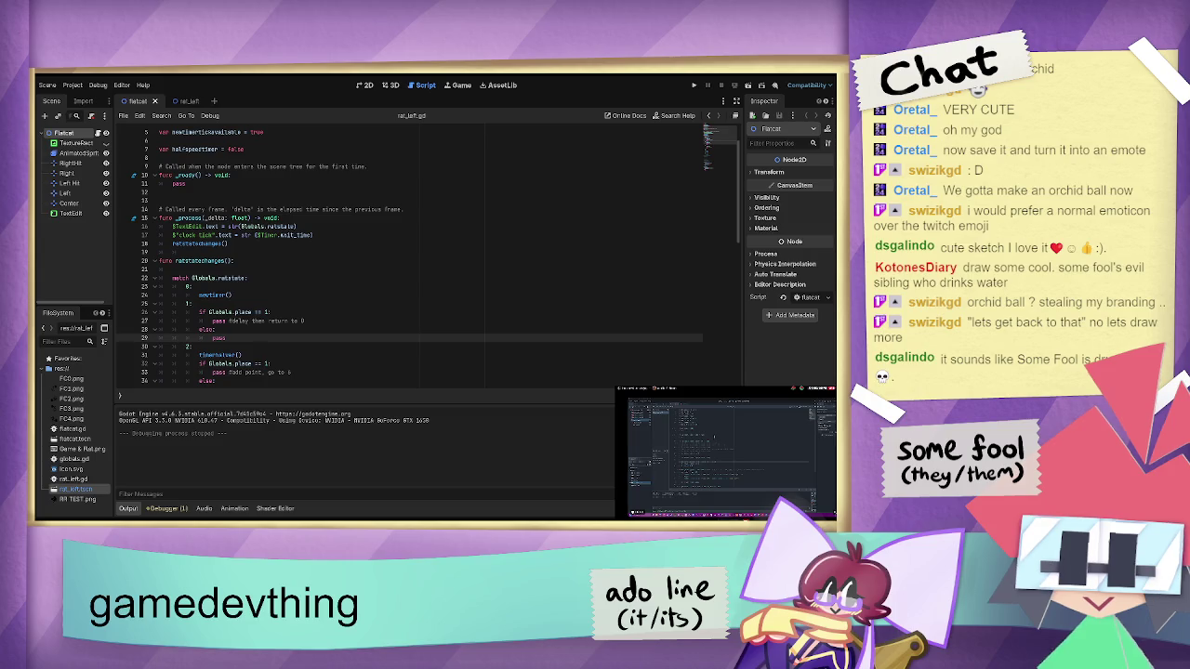
double_click(73, 429)
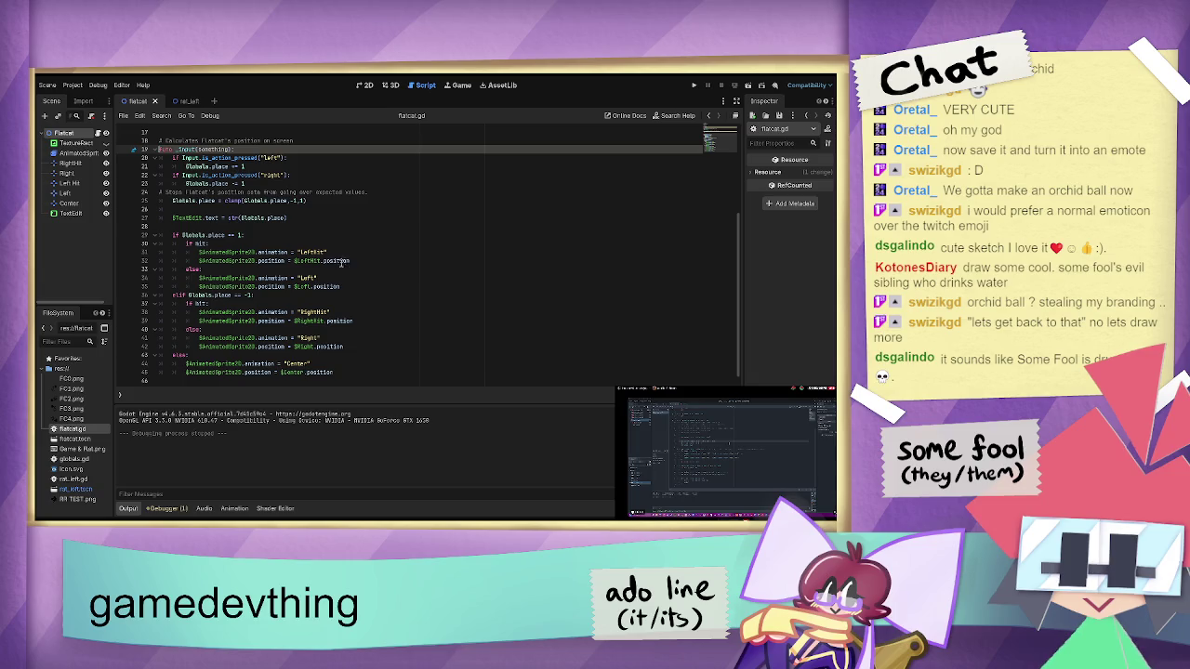
left_click(267, 260)
key("Down")
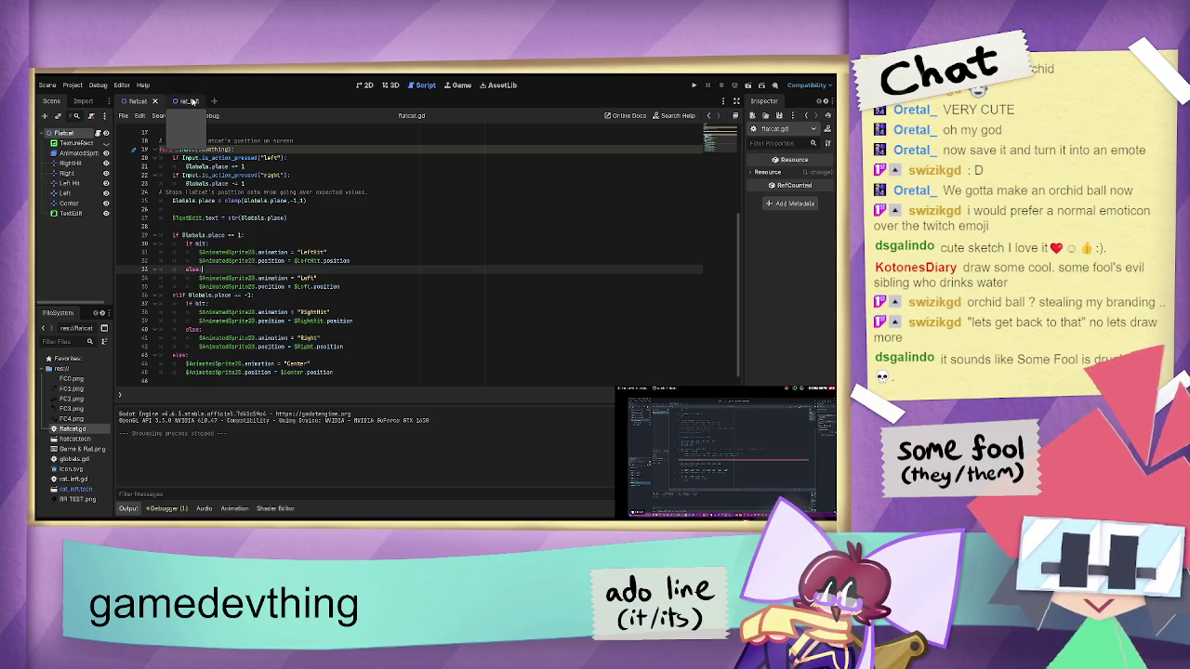
- Switch between the rat_left and Flatcat scene tabs, ending on line 32's position assignment
left_click(186, 101)
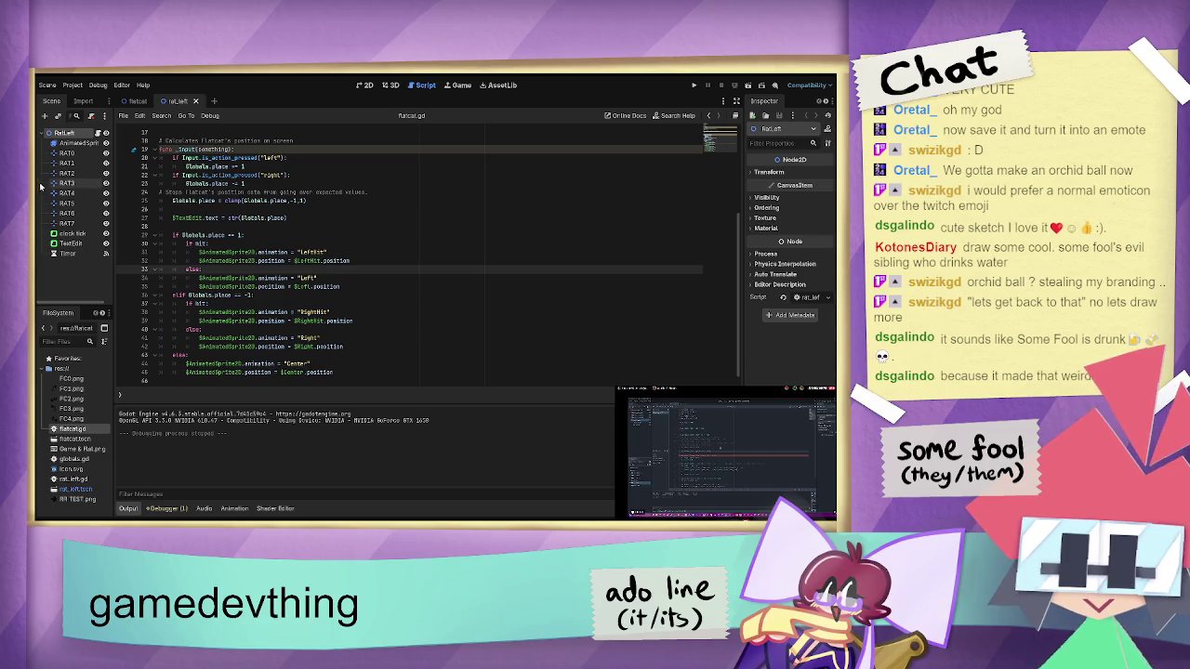
left_click(133, 102)
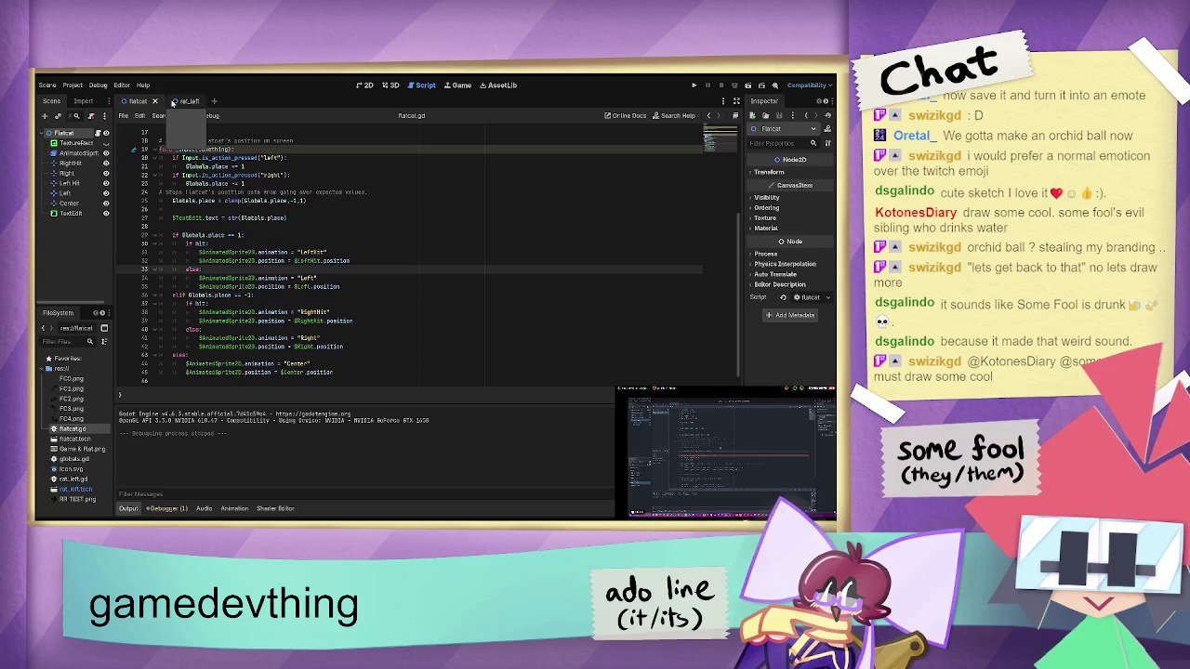
left_click(177, 103)
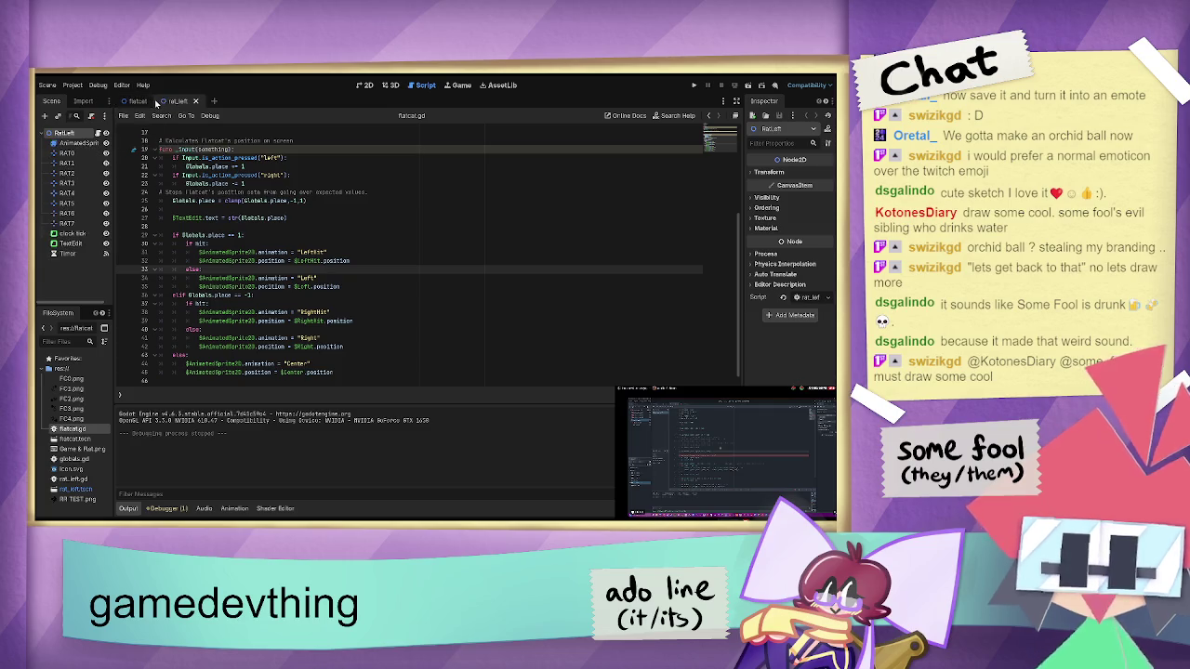
left_click(134, 103)
left_click(183, 101)
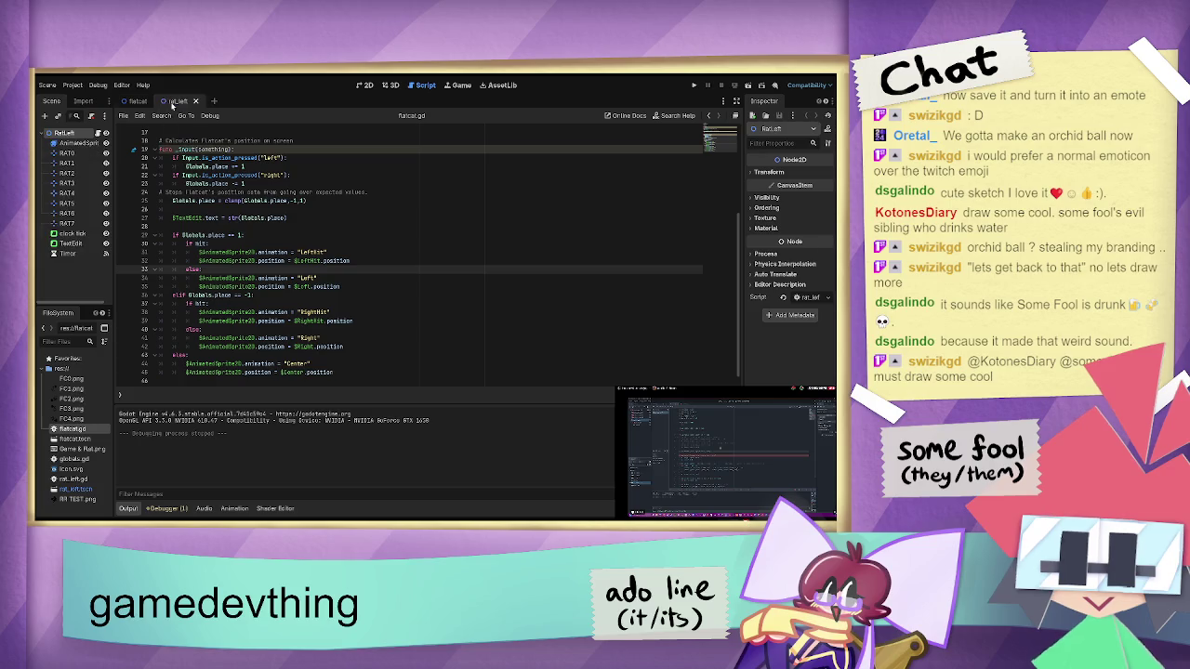
left_click(328, 261)
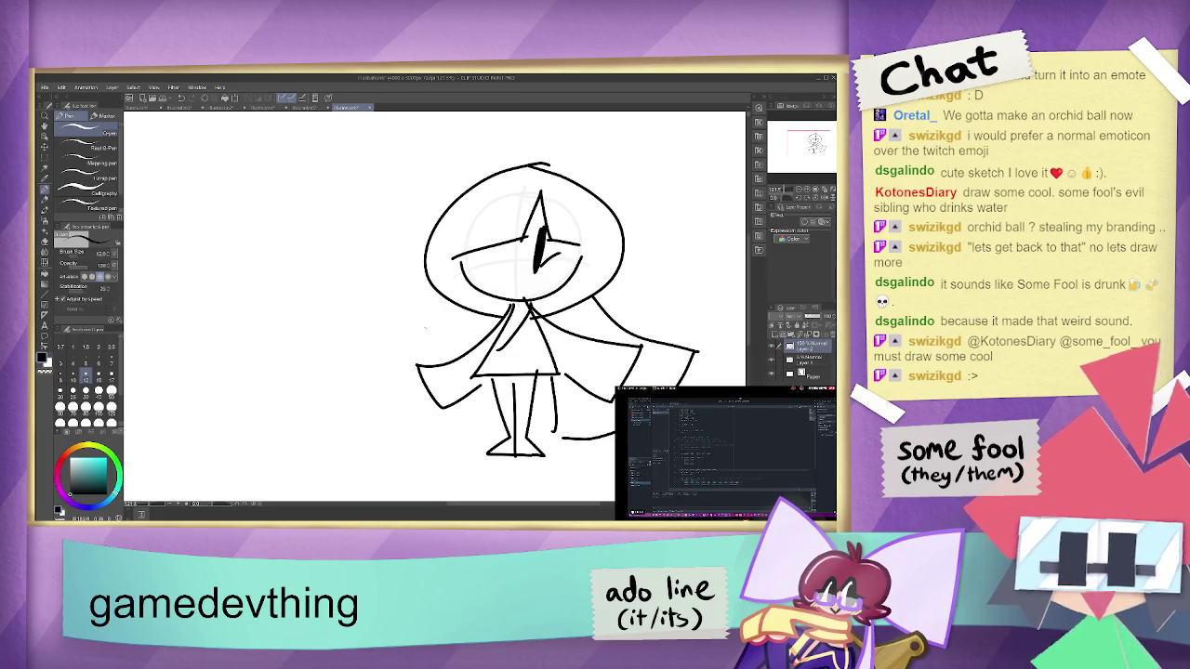
- Sketch a pointed, striped W-shaped pair of glasses left of the hooded figure, undoing misstrokes
scroll(425, 327, "down", 2)
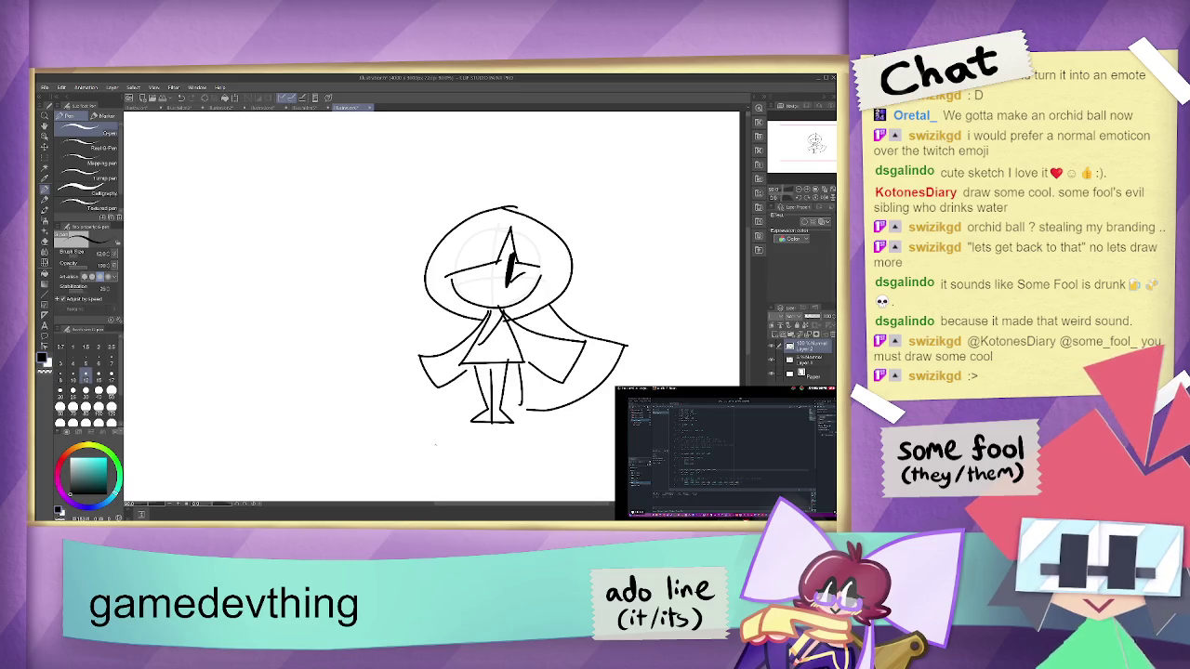
left_click_drag(491, 509, 448, 508)
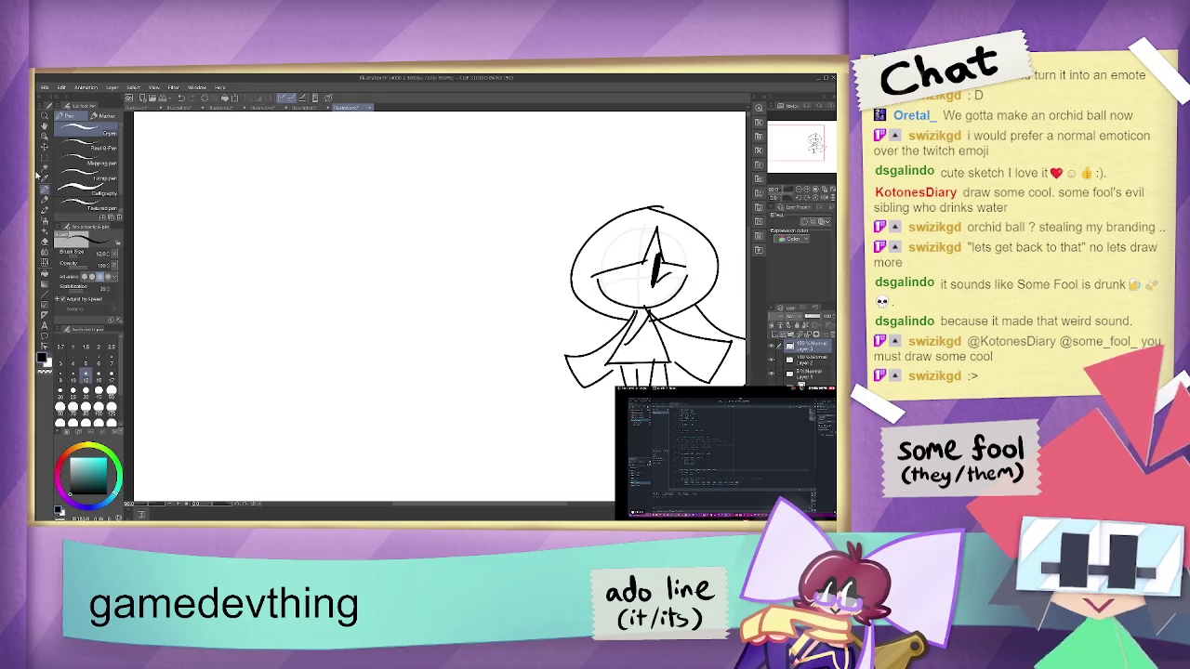
mouse_move(493, 219)
left_mouse_down()
mouse_move(324, 233)
mouse_move(364, 266)
mouse_move(375, 248)
mouse_move(379, 265)
mouse_move(422, 258)
mouse_move(422, 231)
left_mouse_up()
key("ctrl+z")
mouse_move(350, 234)
left_mouse_down()
mouse_move(330, 252)
mouse_move(347, 264)
left_mouse_up()
mouse_move(395, 231)
left_mouse_down()
mouse_move(382, 248)
mouse_move(395, 267)
mouse_move(366, 245)
mouse_move(384, 234)
mouse_move(364, 249)
left_mouse_up()
key("ctrl+z")
key("ctrl+z")
key("ctrl+z")
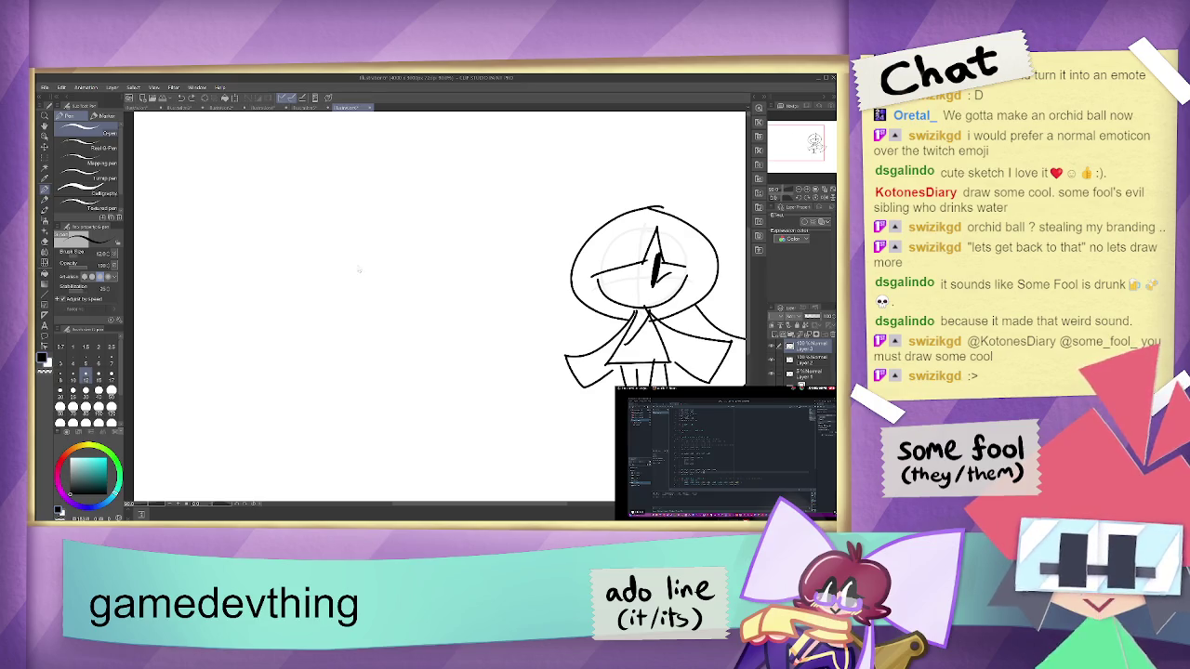
mouse_move(367, 258)
left_mouse_down()
mouse_move(312, 232)
mouse_move(354, 271)
mouse_move(372, 258)
left_mouse_up()
key("ctrl+z")
key("ctrl+z")
mouse_move(310, 224)
left_mouse_down()
mouse_move(403, 289)
mouse_move(409, 234)
mouse_move(375, 264)
mouse_move(433, 214)
mouse_move(372, 265)
mouse_move(426, 227)
mouse_move(370, 253)
mouse_move(344, 242)
mouse_move(356, 253)
mouse_move(422, 234)
left_mouse_up()
key("ctrl+z")
key("ctrl+z")
key("ctrl+z")
key("ctrl+z")
key("ctrl+z")
- Hatch the glasses' lenses dark and add a small V nose underneath
left_click_drag(341, 275, 388, 246)
mouse_move(368, 262)
left_mouse_down()
mouse_move(385, 247)
mouse_move(366, 253)
left_mouse_up()
mouse_move(342, 274)
left_mouse_down()
mouse_move(414, 249)
mouse_move(411, 258)
left_mouse_up()
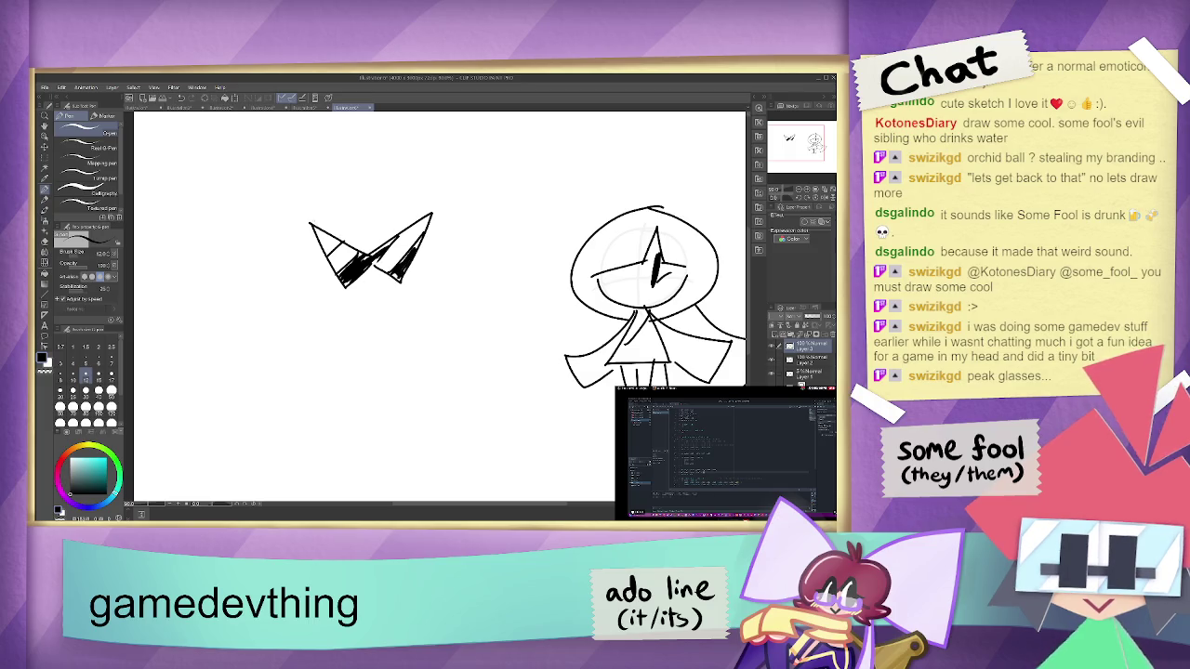
mouse_move(318, 243)
left_mouse_down()
mouse_move(325, 230)
mouse_move(337, 241)
left_mouse_up()
mouse_move(365, 279)
left_mouse_down()
mouse_move(372, 292)
mouse_move(382, 278)
left_mouse_up()
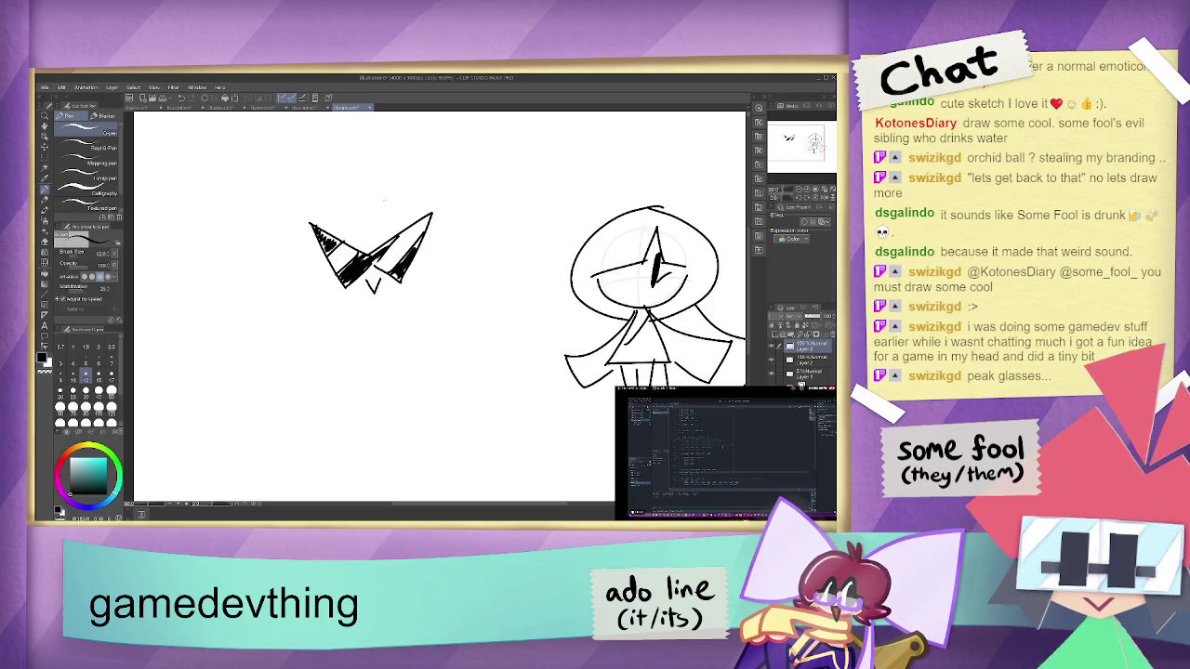
- Draw a peaked, spiky hairline with a tall pointed spike above the glasses
mouse_move(358, 160)
left_mouse_down()
mouse_move(389, 207)
mouse_move(288, 246)
mouse_move(312, 264)
left_mouse_up()
mouse_move(391, 206)
left_mouse_down()
mouse_move(410, 182)
mouse_move(447, 230)
mouse_move(411, 258)
left_mouse_up()
left_click_drag(310, 264, 327, 267)
mouse_move(387, 184)
left_mouse_down()
mouse_move(394, 117)
mouse_move(388, 181)
mouse_move(407, 126)
mouse_move(418, 158)
mouse_move(390, 186)
left_mouse_up()
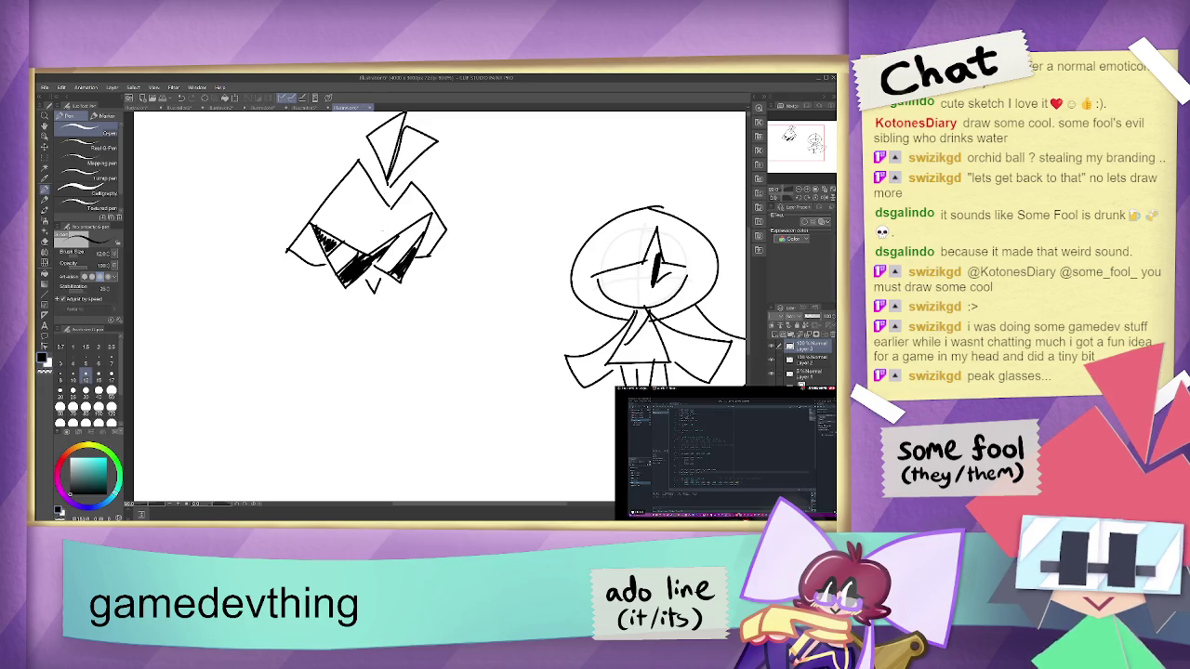
- Draw zigzag body strokes along the figure's lower edge, undoing the extra ones
mouse_move(316, 269)
left_mouse_down()
mouse_move(297, 296)
mouse_move(348, 286)
left_mouse_up()
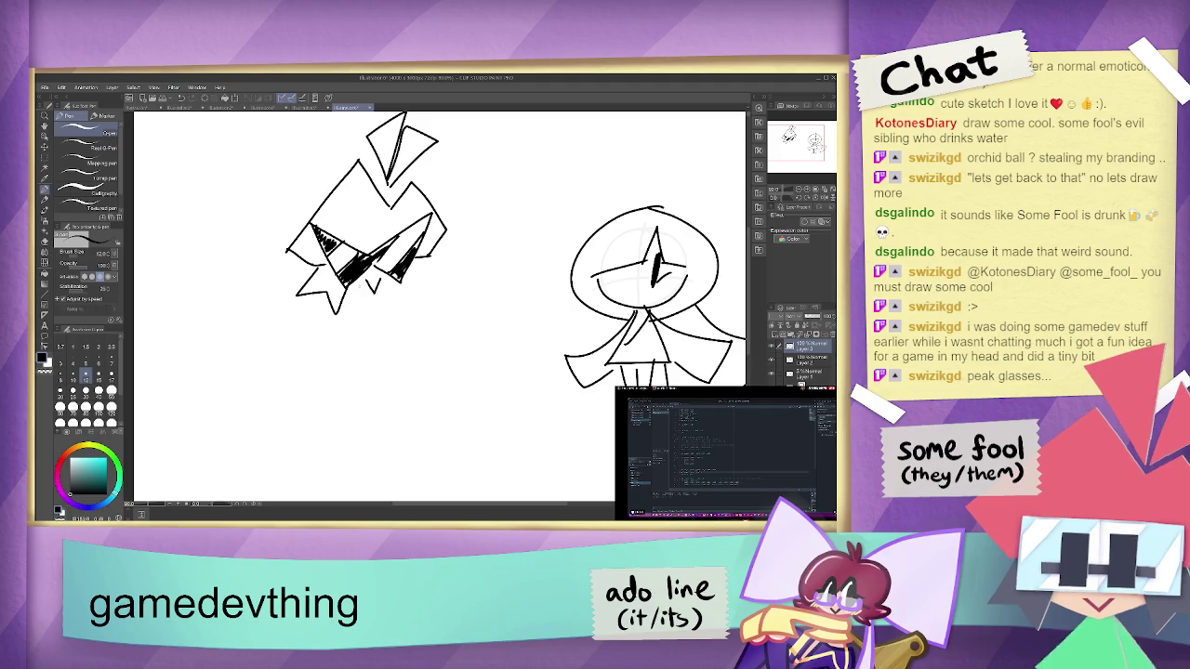
mouse_move(390, 280)
left_mouse_down()
mouse_move(396, 292)
mouse_move(431, 259)
left_mouse_up()
key("ctrl+z")
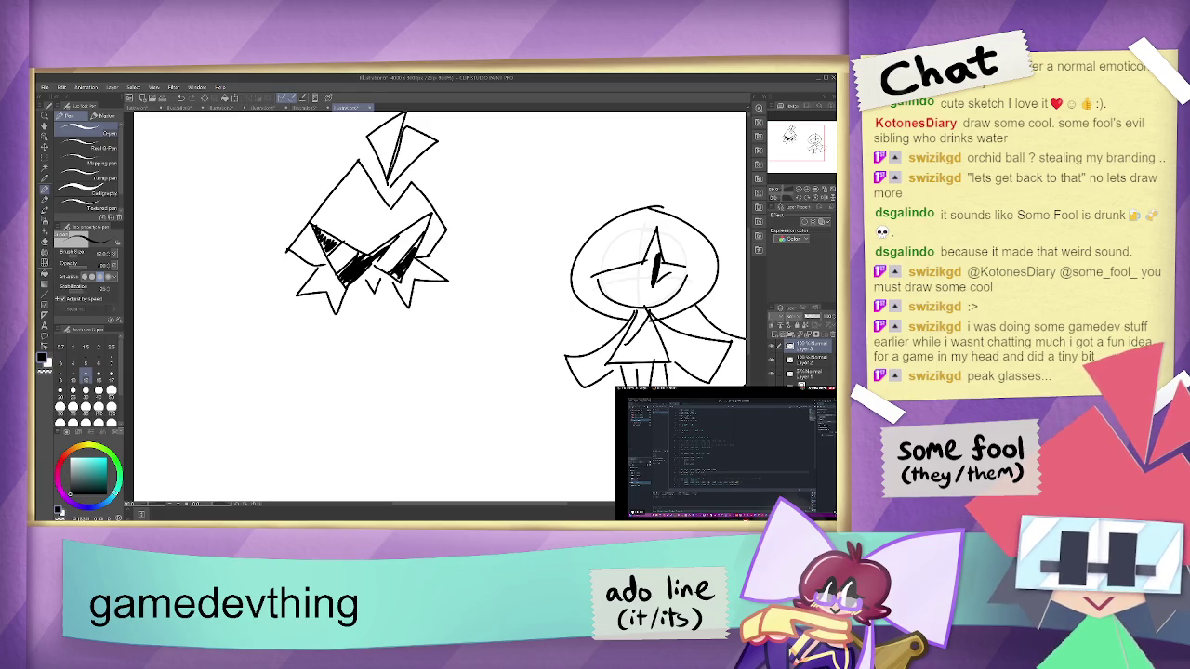
mouse_move(351, 294)
left_mouse_down()
mouse_move(400, 283)
mouse_move(372, 290)
mouse_move(393, 288)
mouse_move(367, 331)
mouse_move(381, 328)
mouse_move(377, 307)
mouse_move(377, 328)
mouse_move(355, 310)
mouse_move(335, 352)
mouse_move(355, 365)
mouse_move(373, 363)
mouse_move(370, 331)
mouse_move(383, 366)
mouse_move(385, 327)
mouse_move(427, 321)
mouse_move(423, 307)
mouse_move(437, 329)
mouse_move(457, 288)
mouse_move(426, 290)
mouse_move(452, 297)
mouse_move(435, 326)
mouse_move(449, 323)
left_mouse_up()
key("ctrl+z")
key("ctrl+z")
key("ctrl+z")
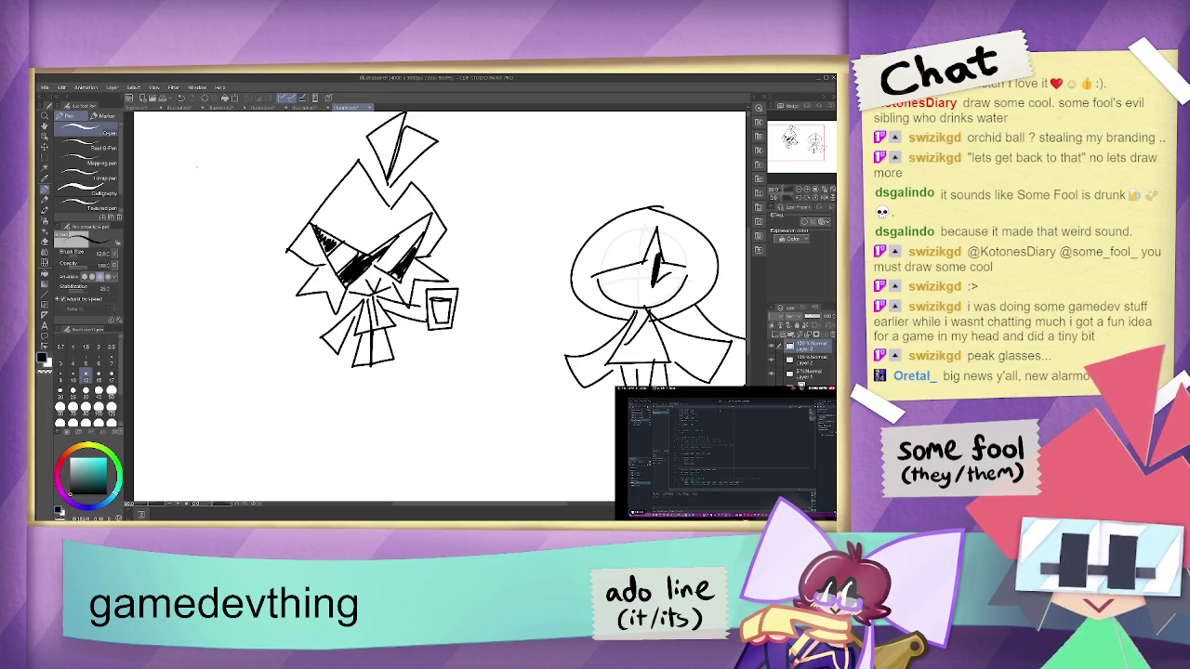
left_click_drag(183, 182, 267, 177)
left_click_drag(275, 169, 278, 179)
mouse_move(187, 199)
left_mouse_down()
mouse_move(183, 223)
mouse_move(192, 207)
mouse_move(238, 213)
mouse_move(243, 197)
left_mouse_up()
left_click_drag(264, 184, 267, 198)
left_click_drag(277, 186, 288, 197)
left_click_drag(296, 183, 297, 210)
left_click_drag(186, 231, 187, 237)
left_click_drag(192, 236, 279, 236)
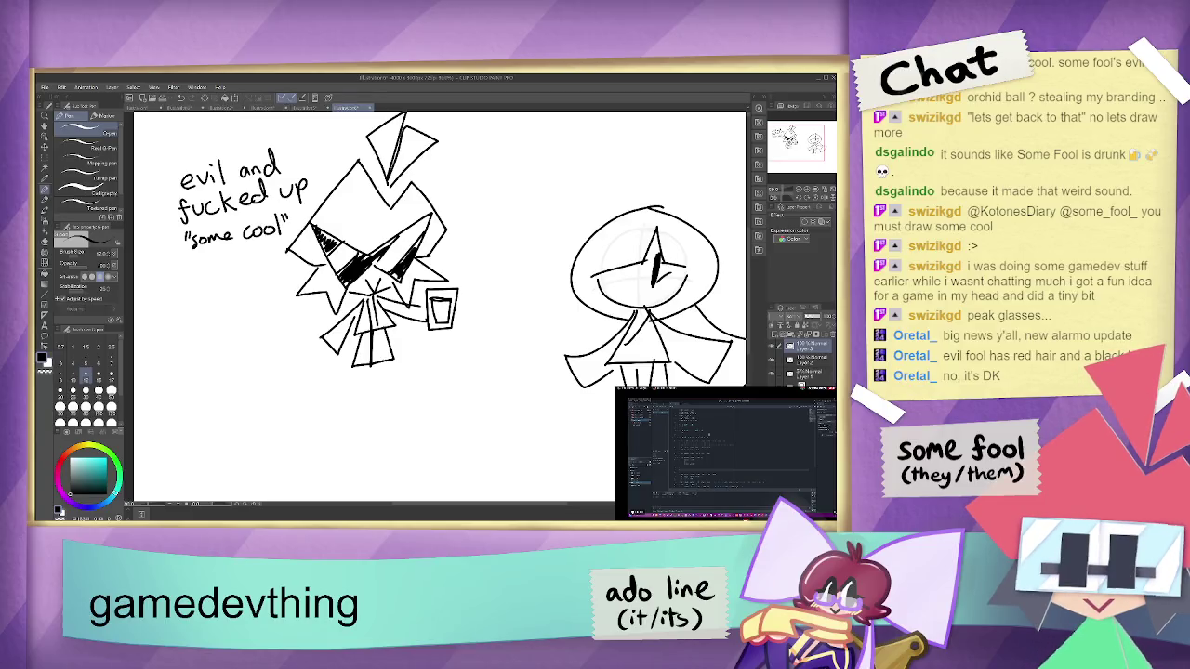
left_click_drag(201, 277, 199, 290)
left_click_drag(212, 281, 215, 289)
left_click_drag(219, 279, 238, 288)
mouse_move(239, 271)
left_mouse_down()
mouse_move(250, 288)
mouse_move(216, 308)
mouse_move(223, 300)
left_mouse_up()
left_click_drag(230, 301, 245, 297)
left_click_drag(251, 302, 270, 306)
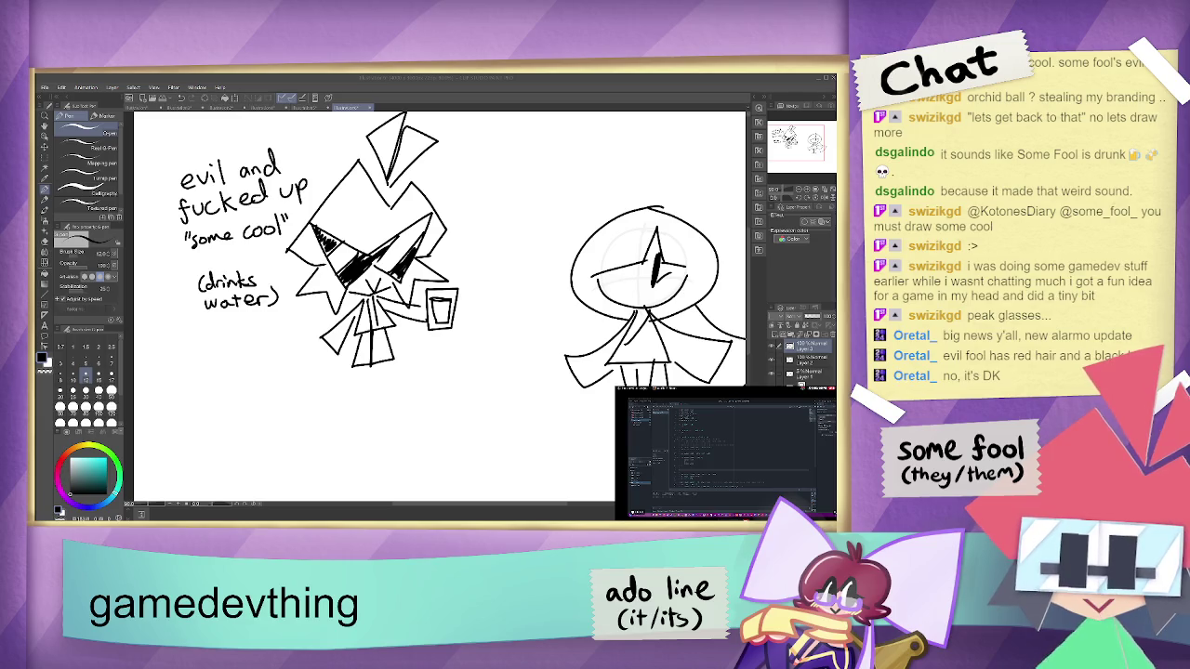
scroll(749, 295, "up", 2)
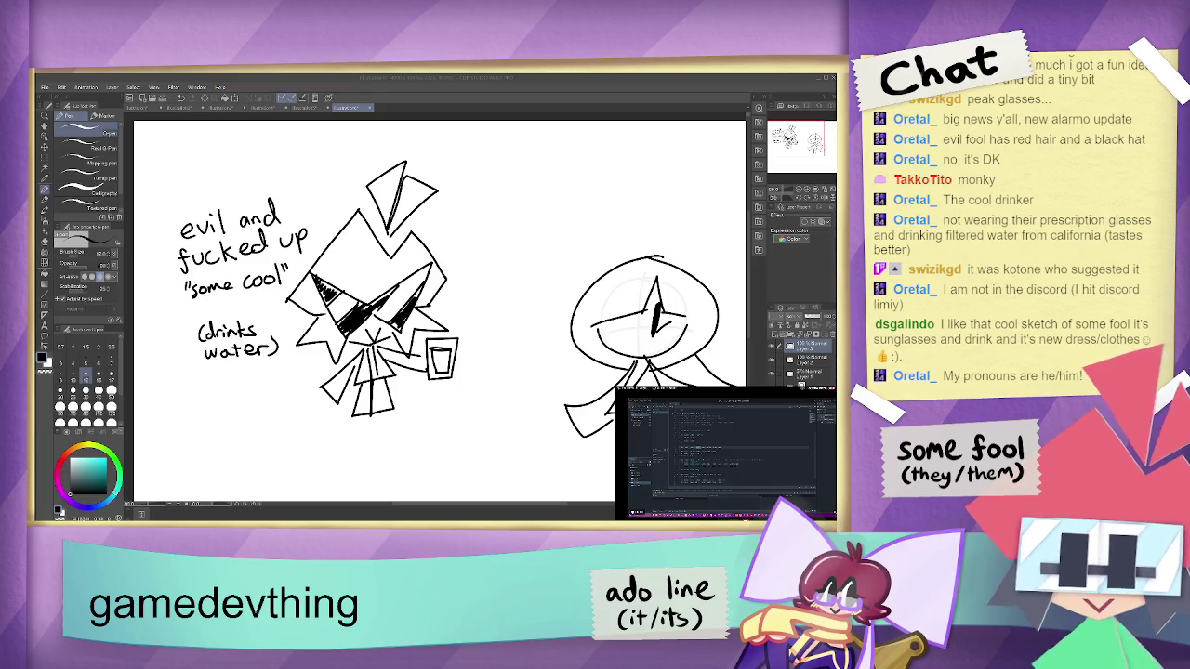
- Back in Godot, examine flatcat.gd's line placing the sprite at the LeftHit position
key("alt+Tab")
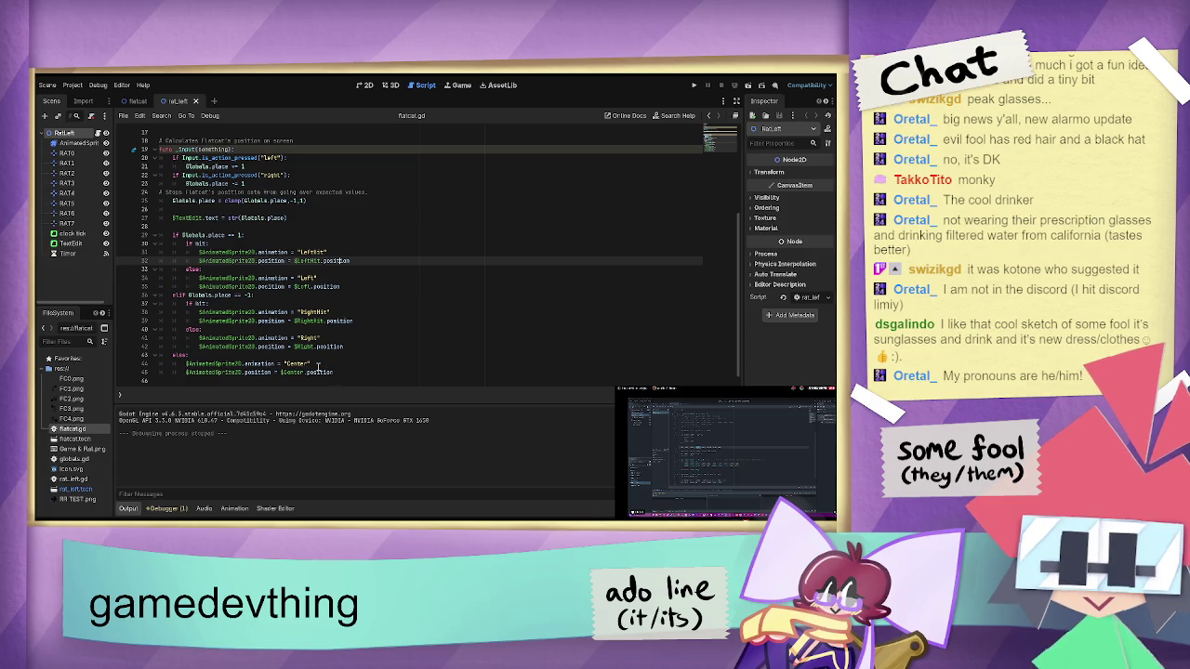
triple_click(333, 258)
double_click(342, 261)
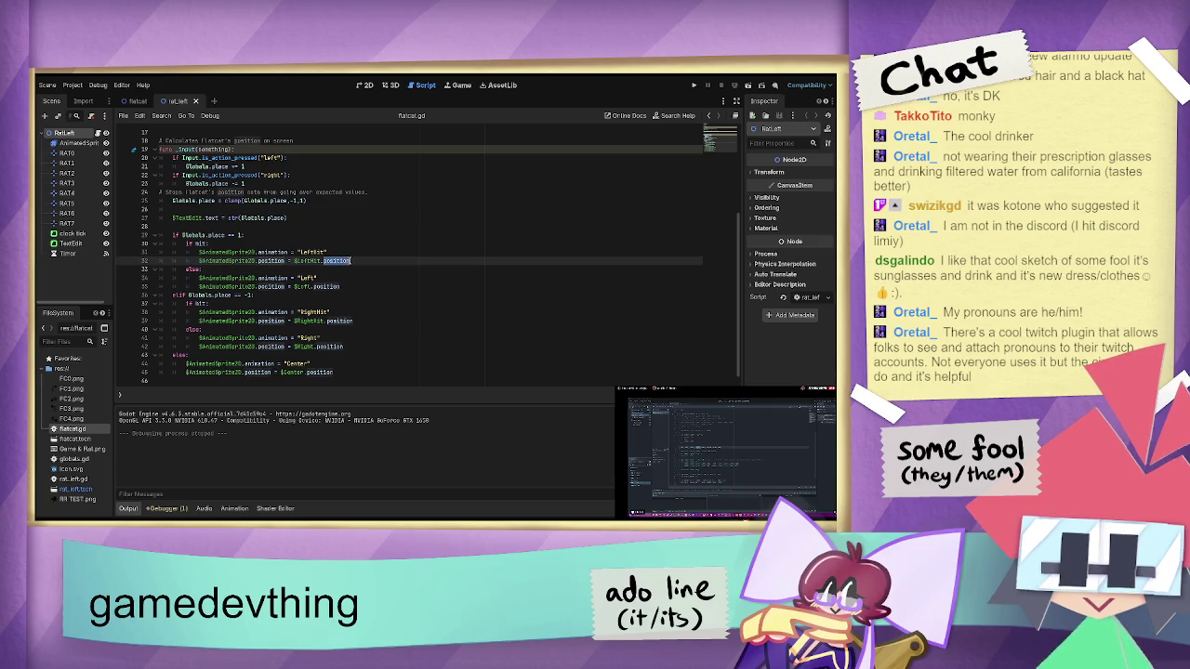
left_click(329, 261)
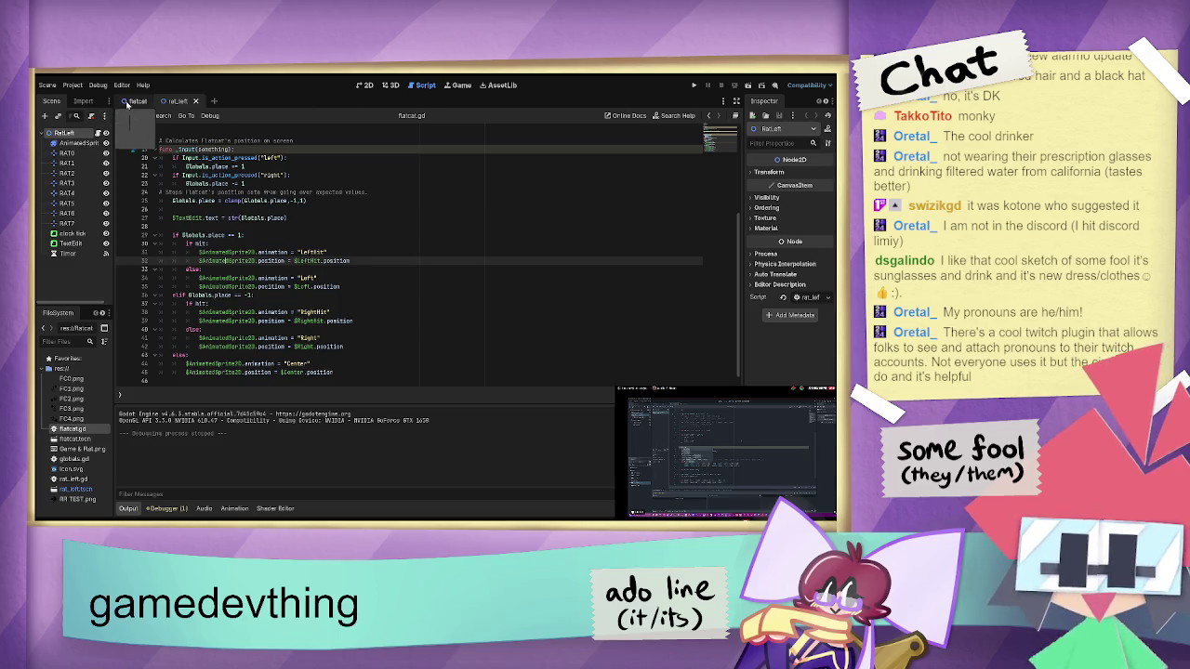
- Open rat_left.gd and insert an empty line after newtimer() in case 0
double_click(81, 479)
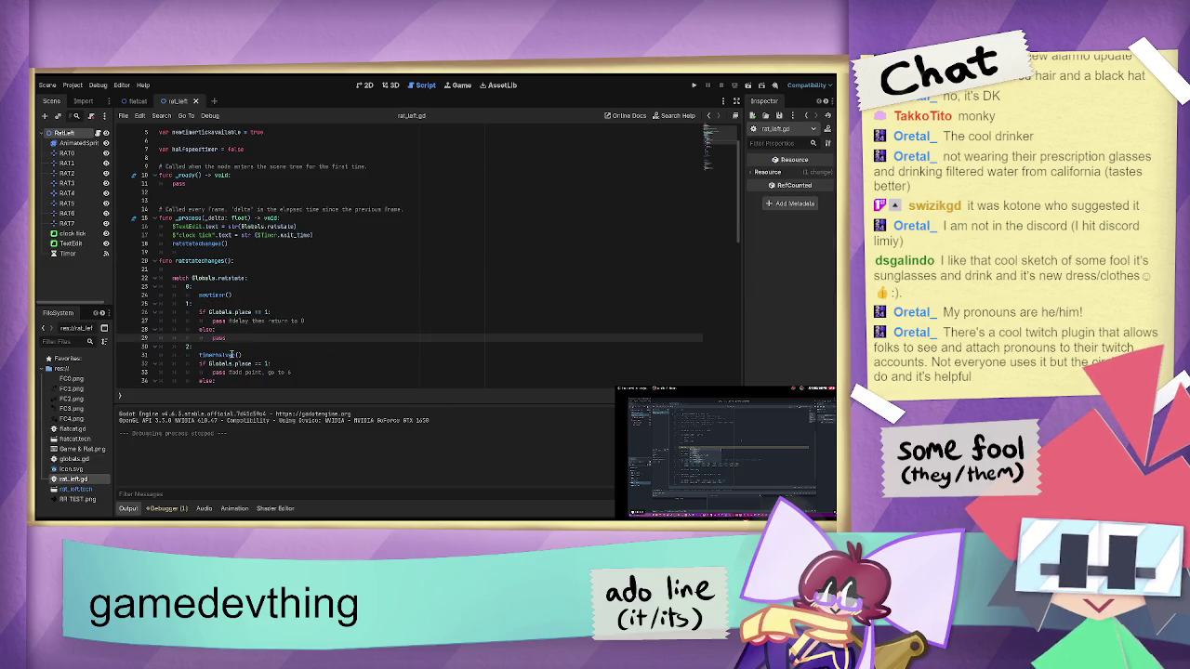
left_click_drag(313, 320, 212, 321)
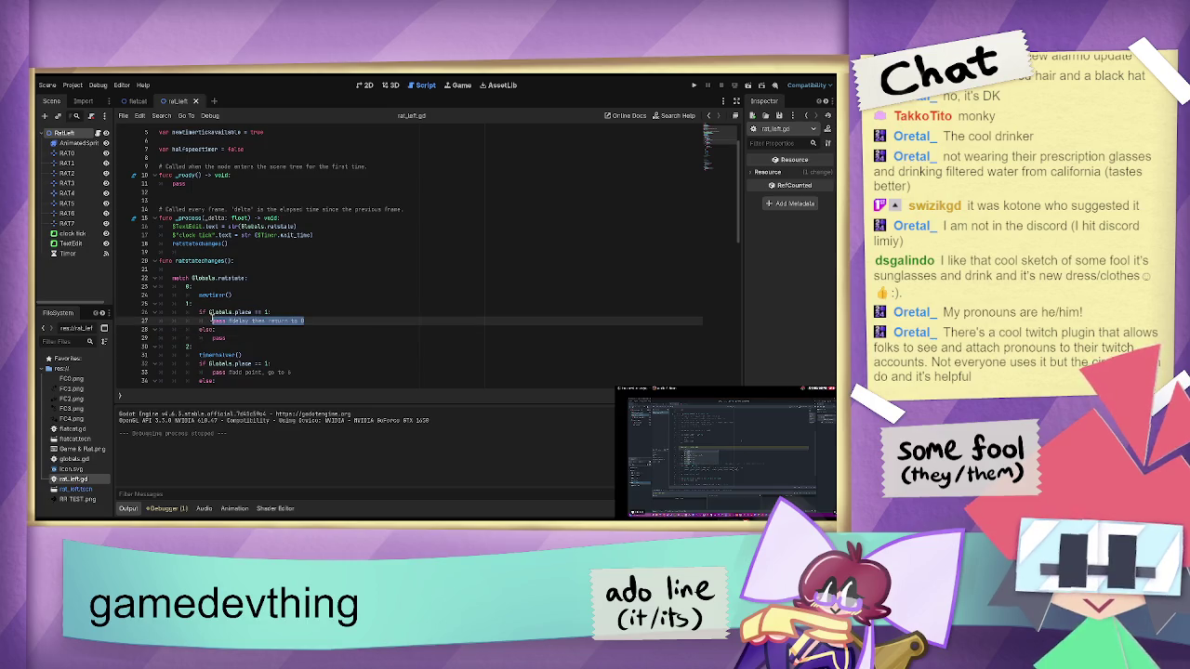
left_click(248, 297)
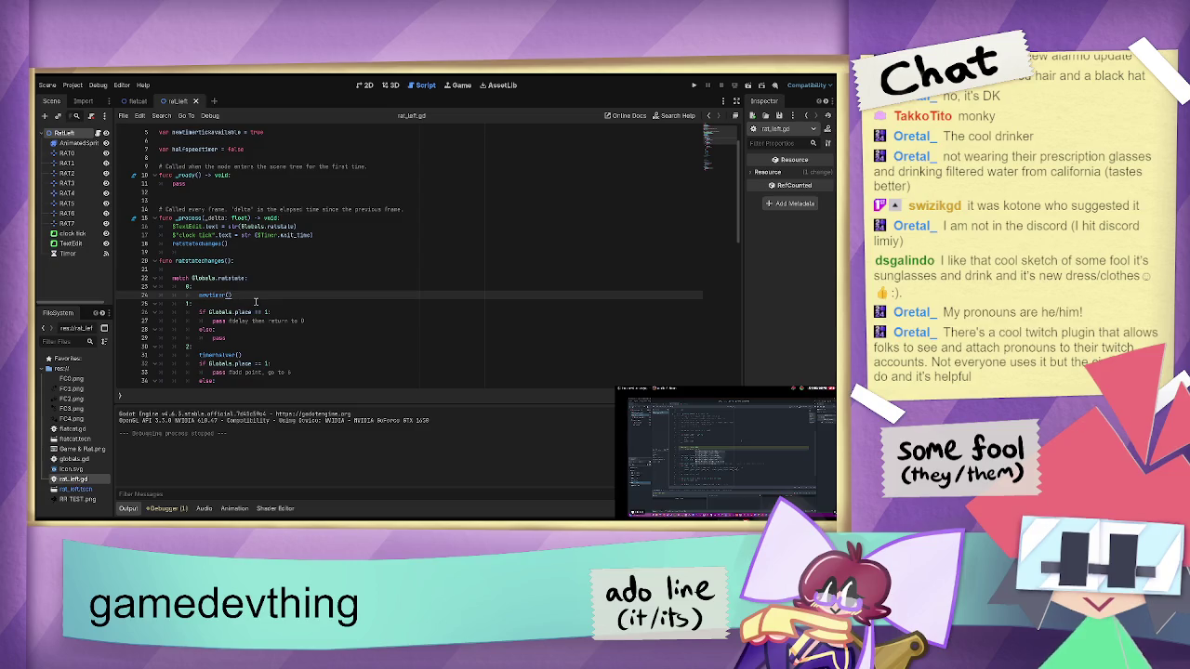
key("Return")
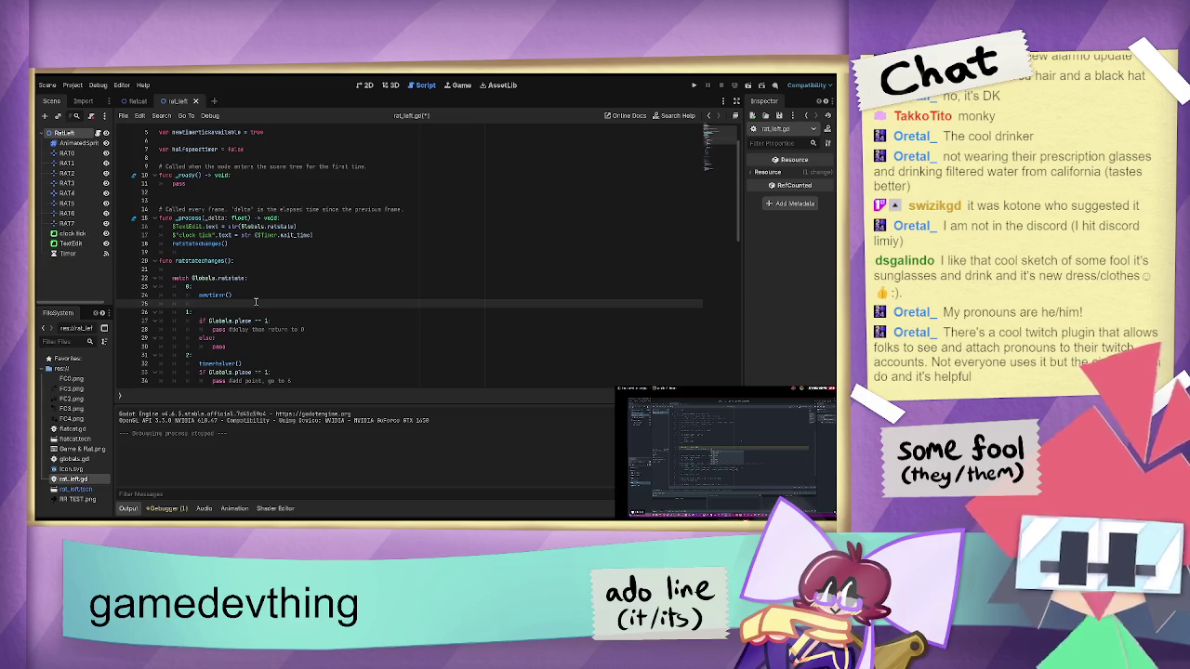
- Write $AnimatedSprite2D.position = $RAT0.position on the new line in case 0
type("$")
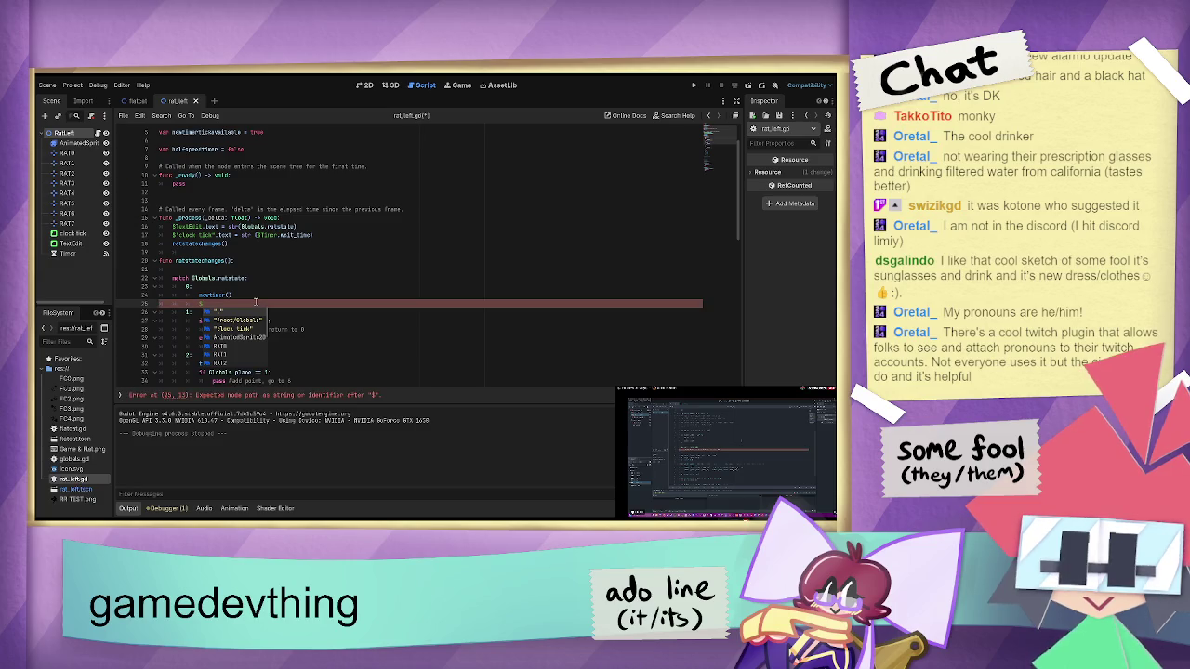
type("RA")
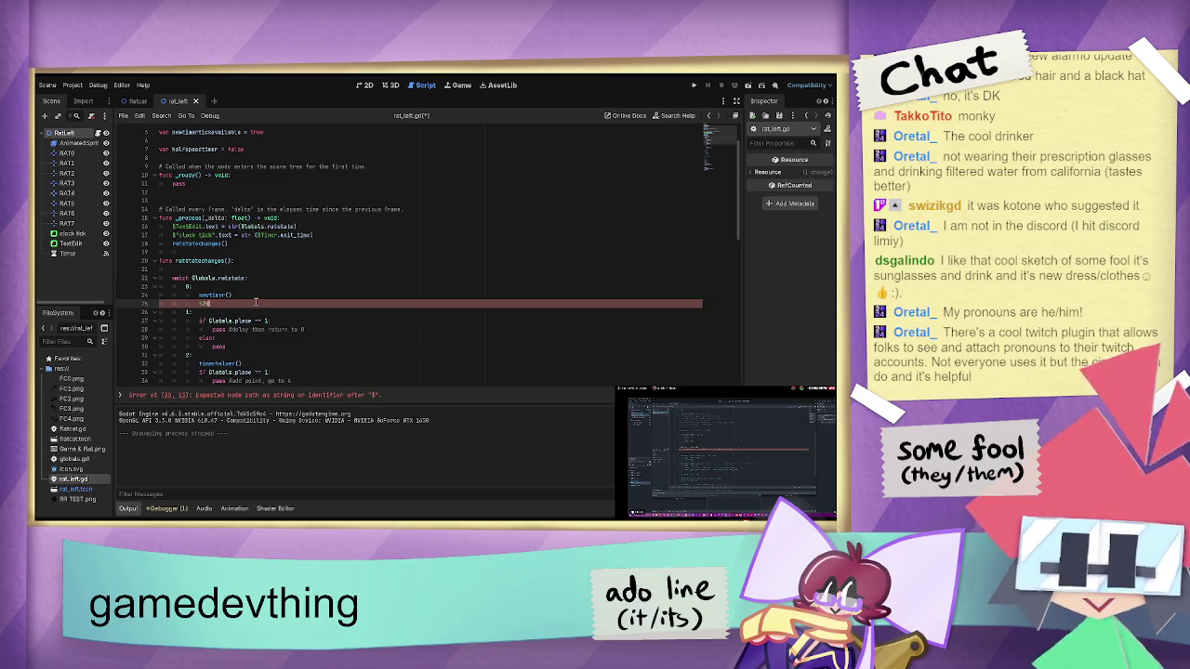
type("T1.anim")
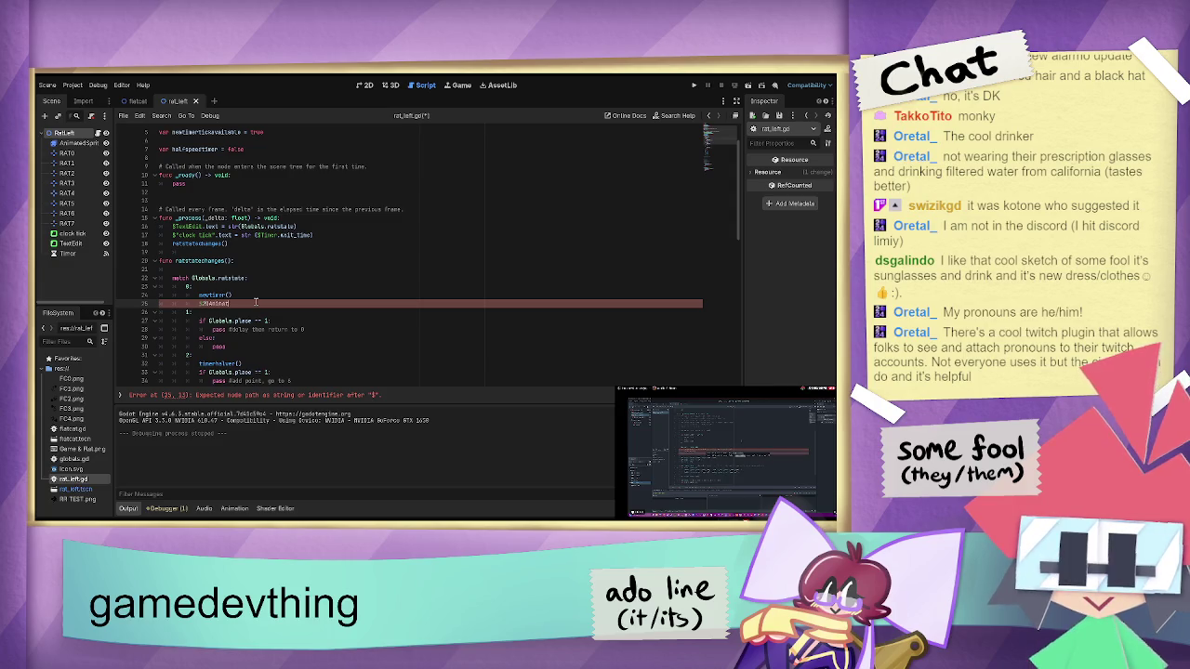
key("BackSpace")
key("BackSpace")
key("BackSpace")
key("BackSpace")
type("AnimatedS")
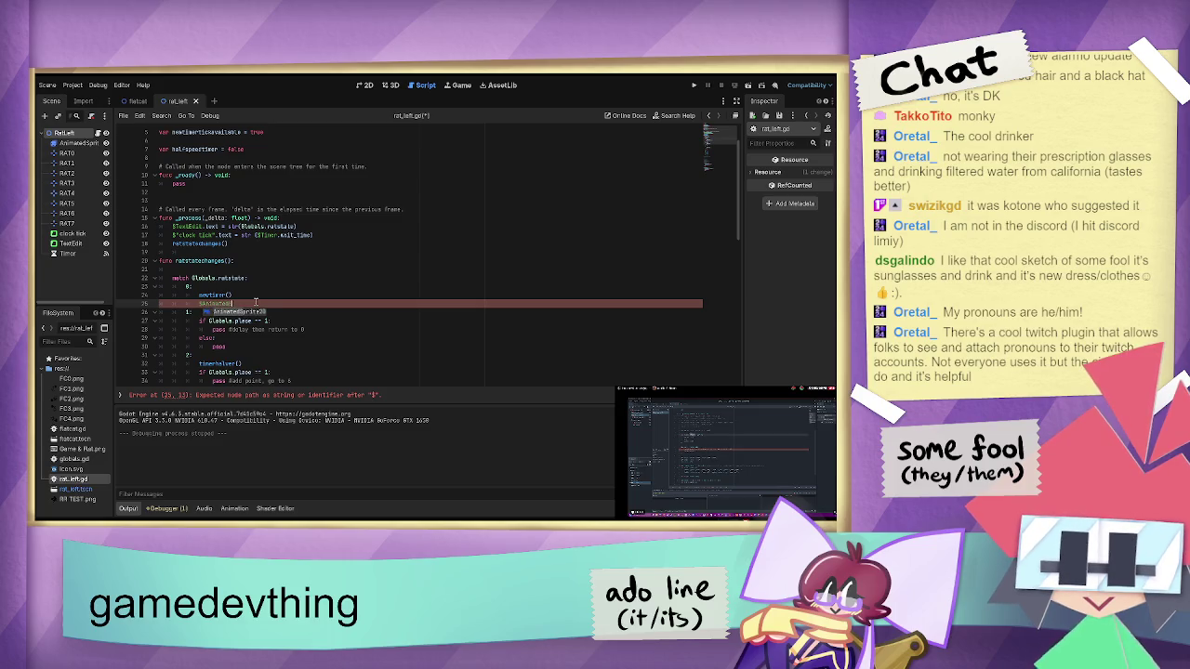
type("prite2")
key("Return")
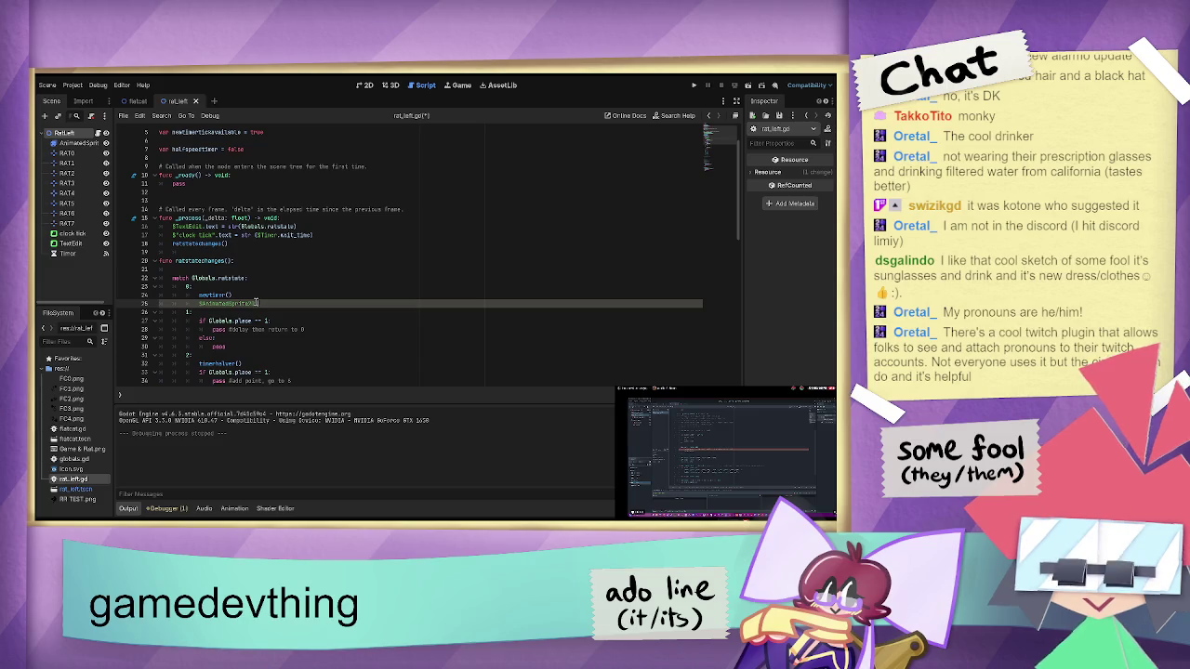
type(".")
type("osition")
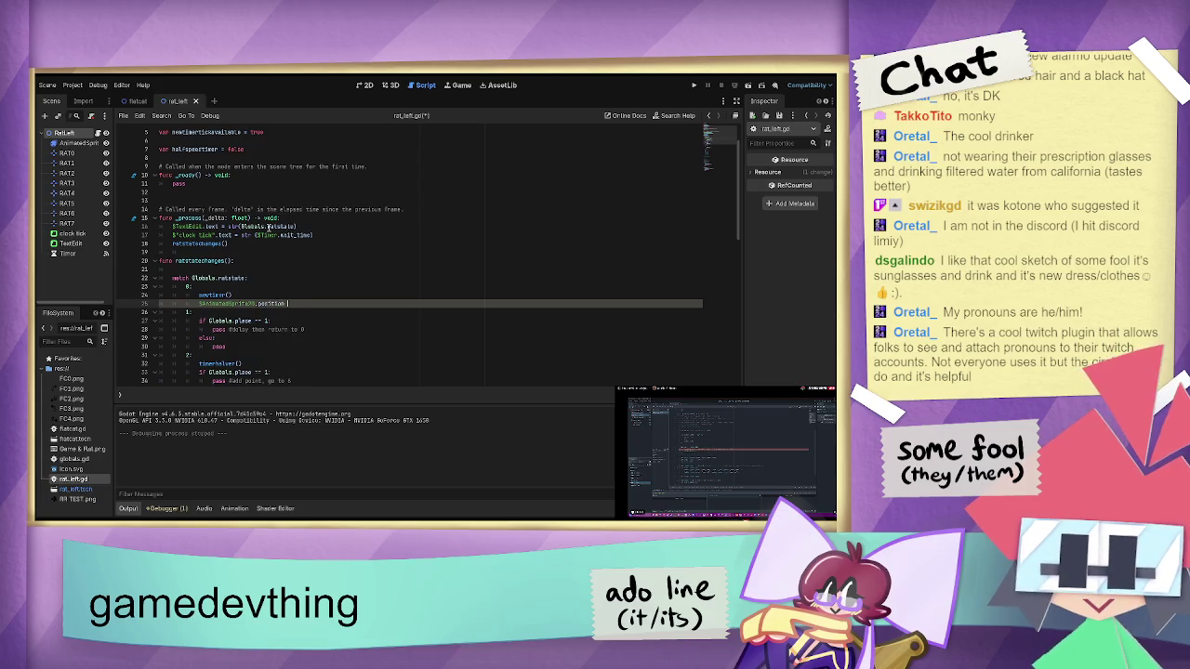
type(" = ")
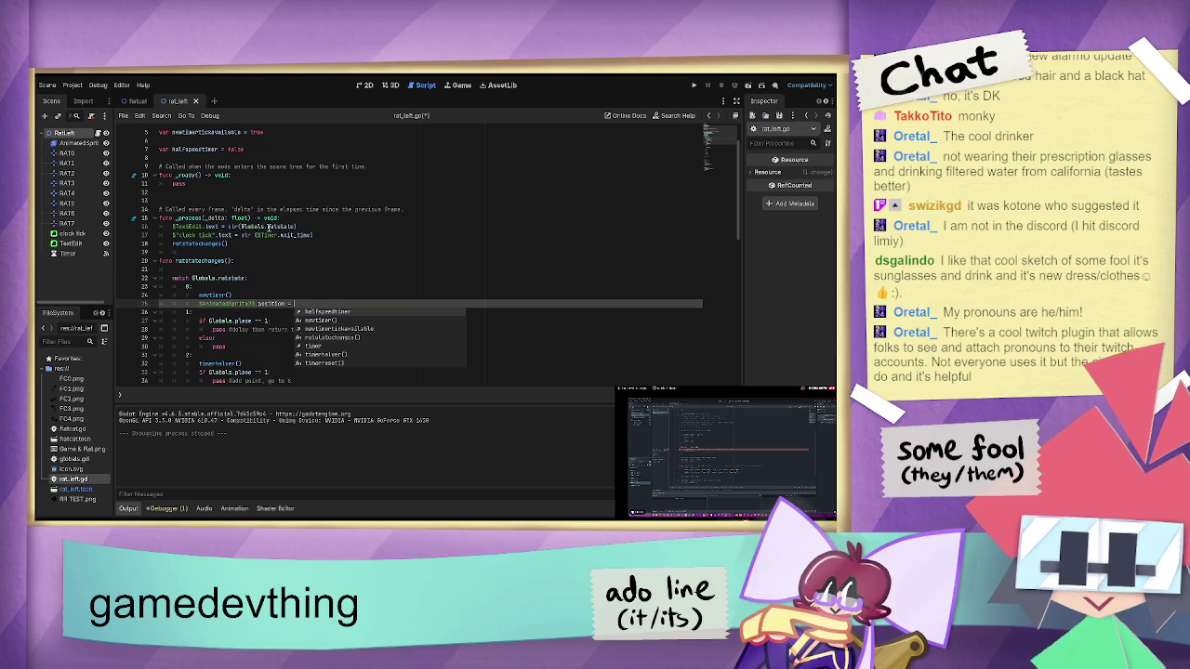
type("\"")
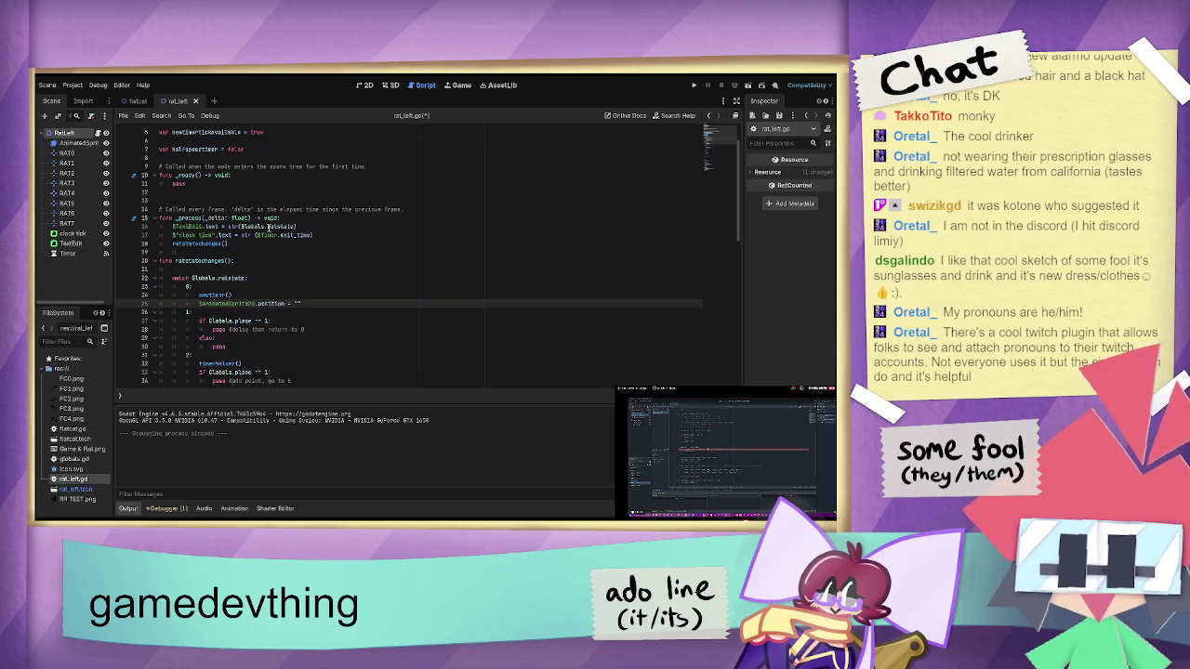
type("$")
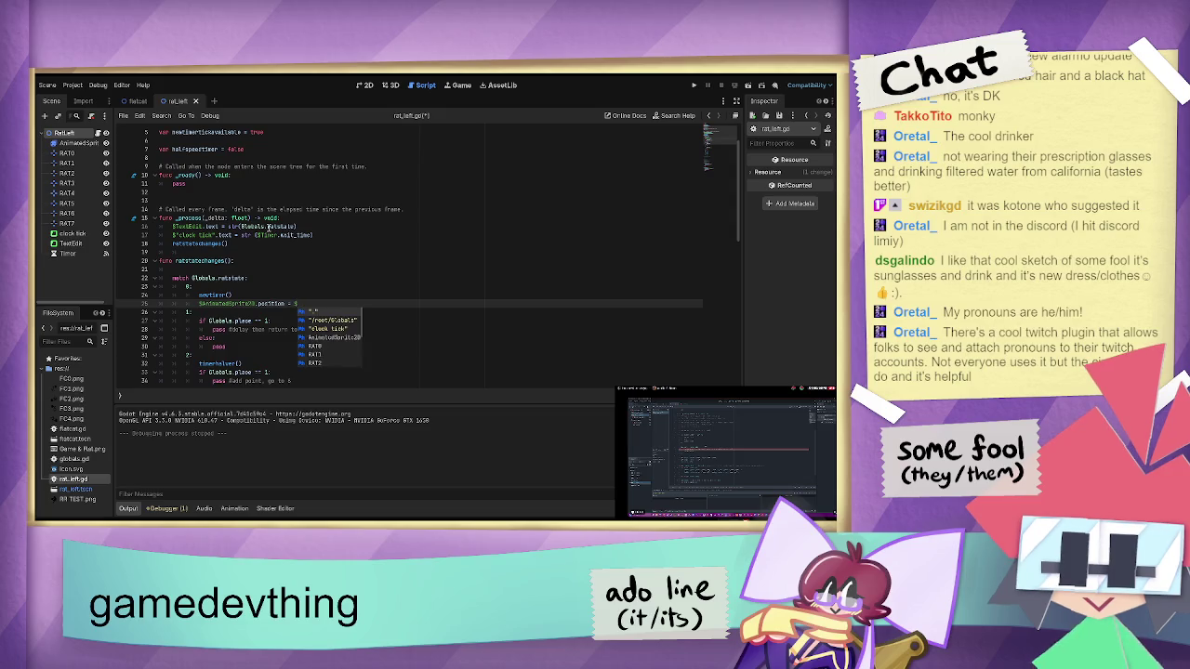
type("rat")
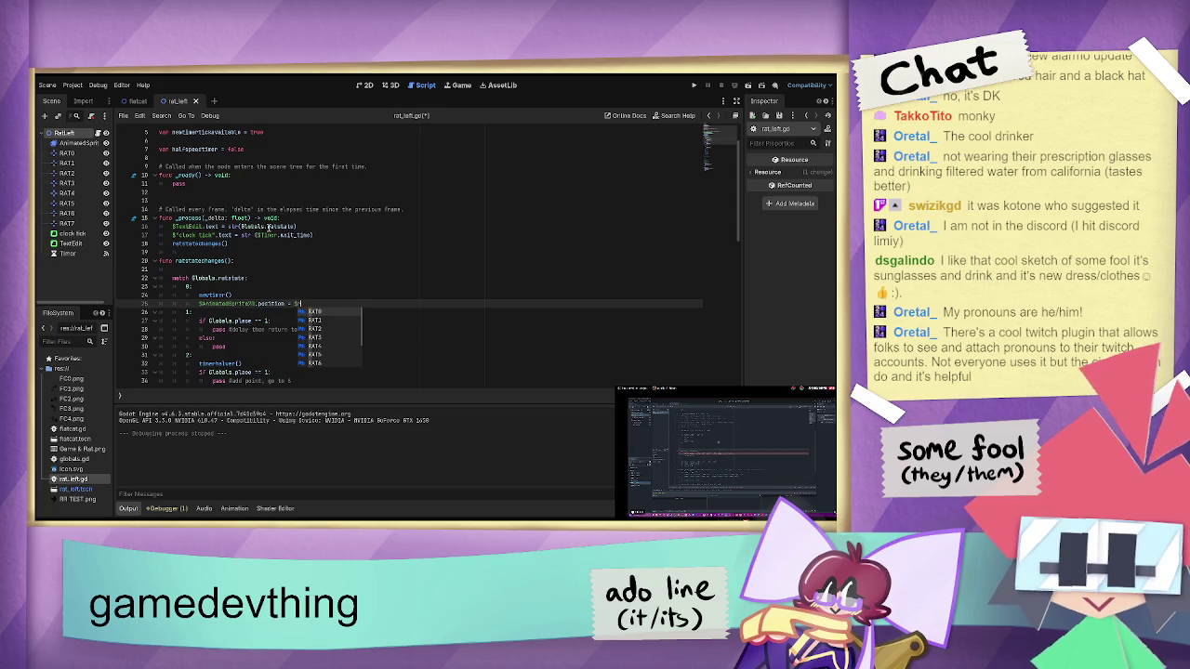
type("0")
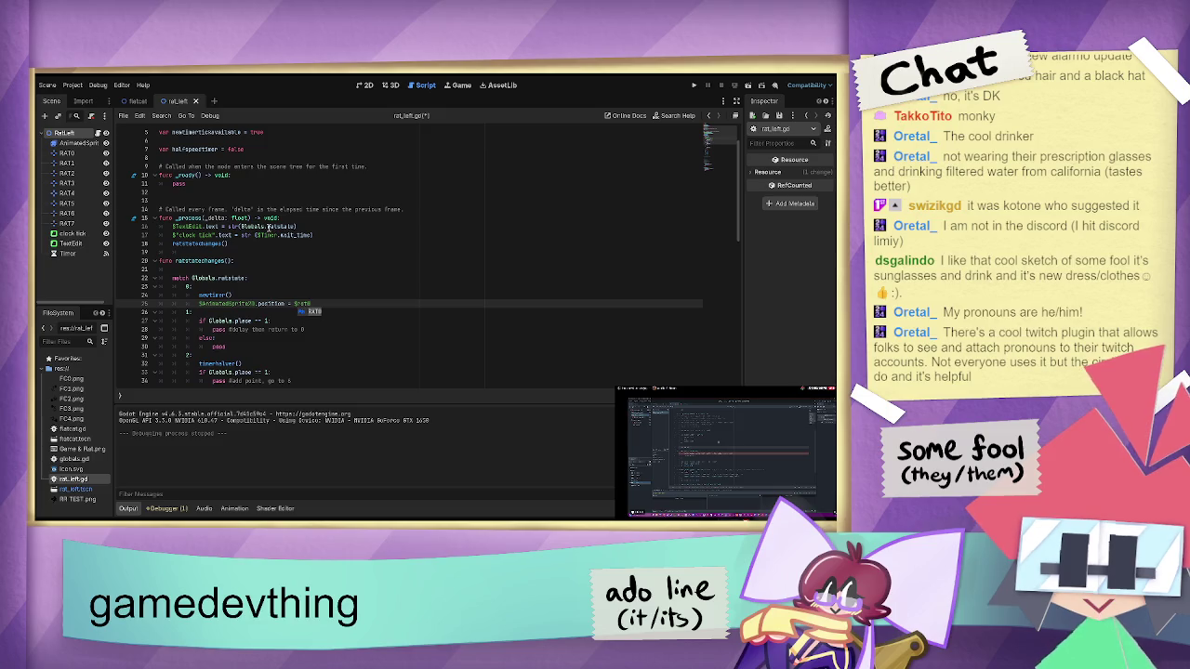
key("BackSpace")
key("BackSpace")
key("BackSpace")
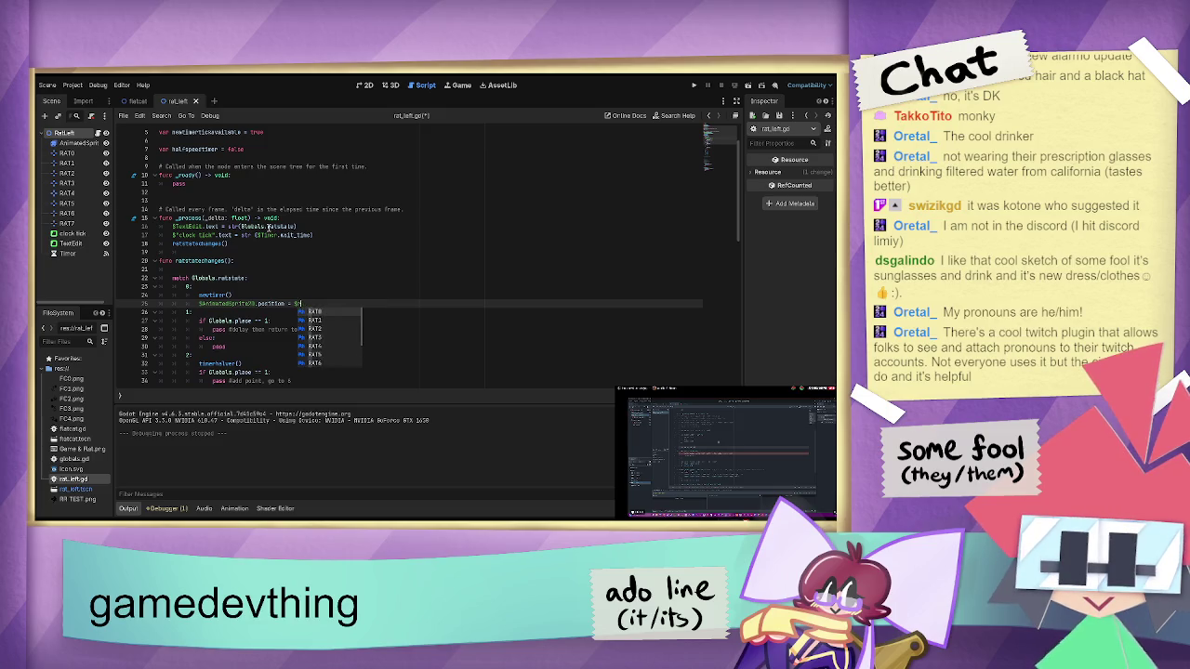
key("Return")
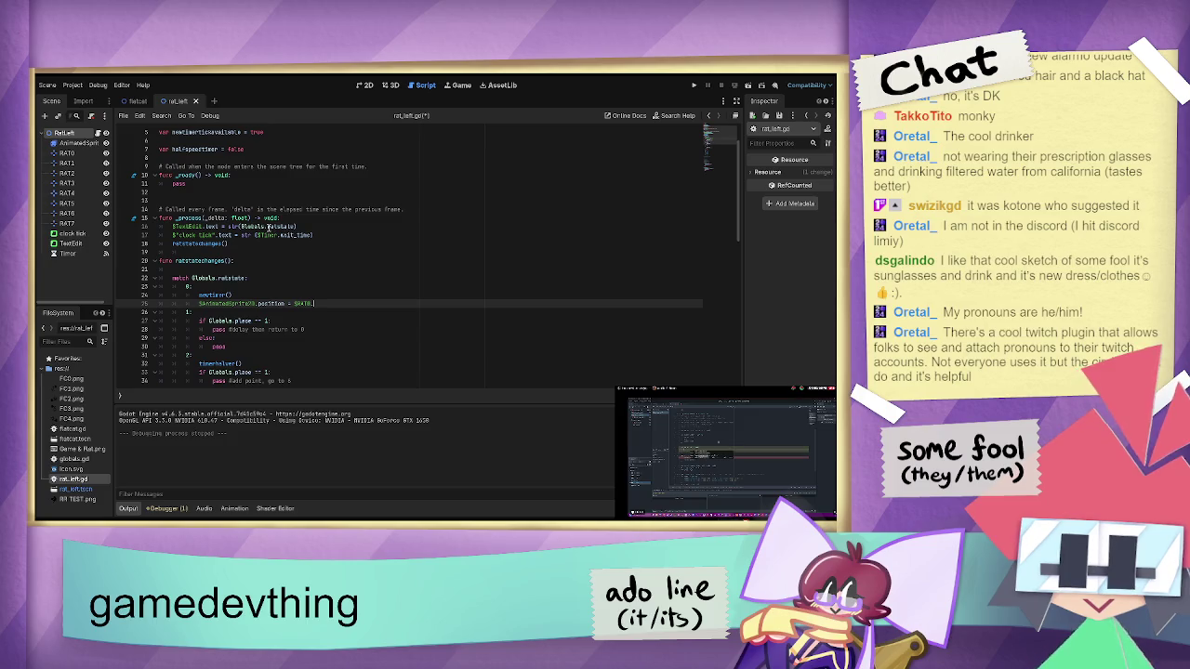
type(".position")
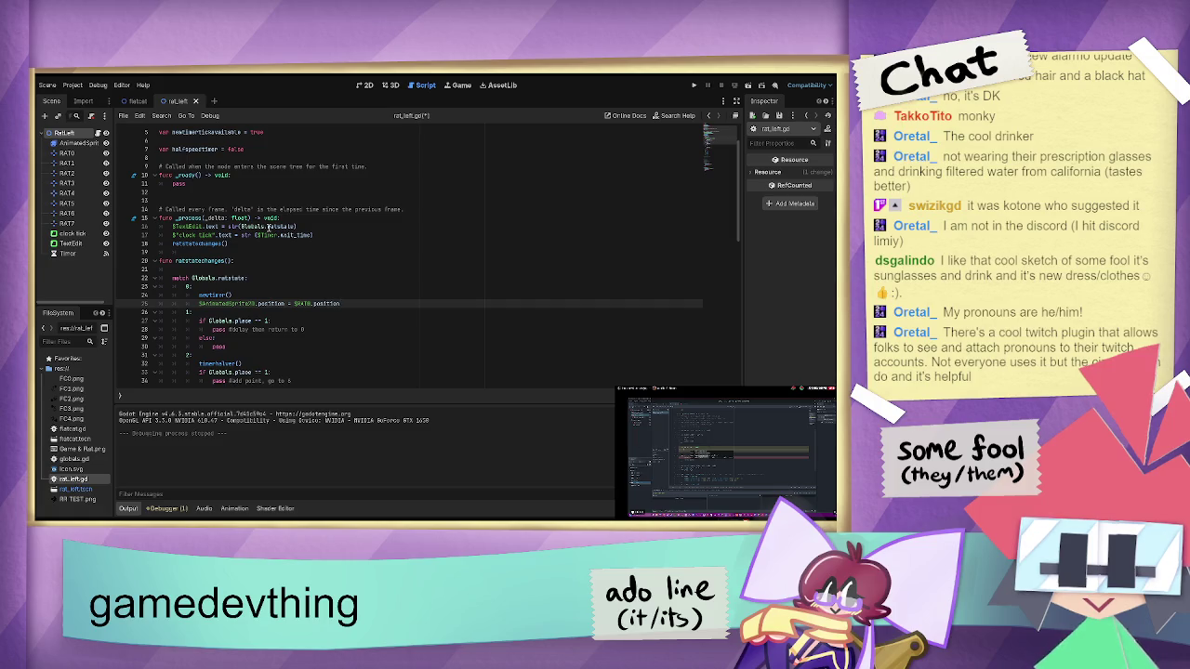
- Select that line and paste it into the case 1 branch above the if check
key("shift+Up")
key("shift+Down")
key("ctrl+c")
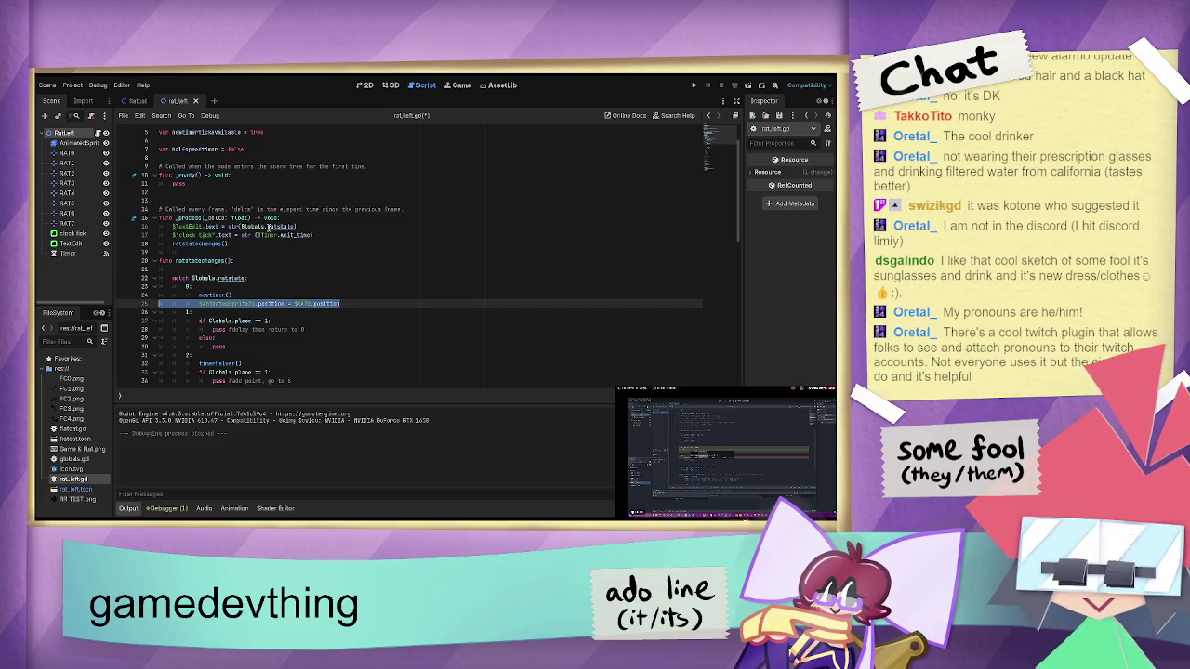
key("Down")
key("Down")
key("Down")
key("ctrl+shift+Left")
key("ctrl+shift+Left")
key("ctrl+shift+Left")
key("Up")
key("Up")
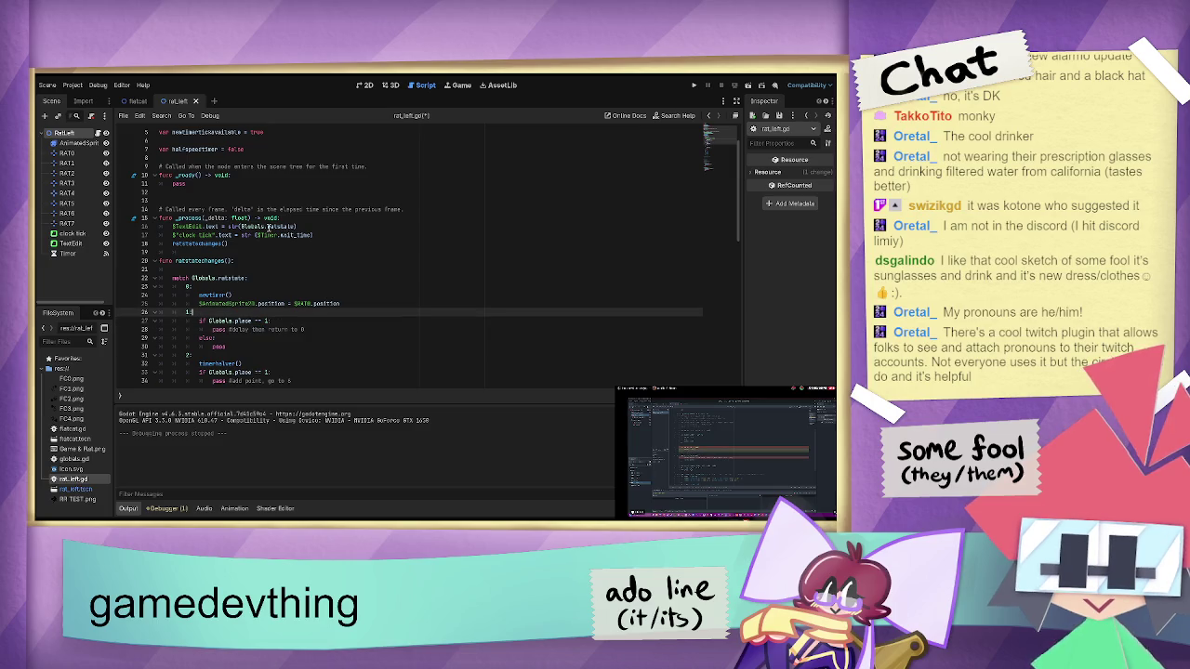
key("Down")
key("Down")
key("Down")
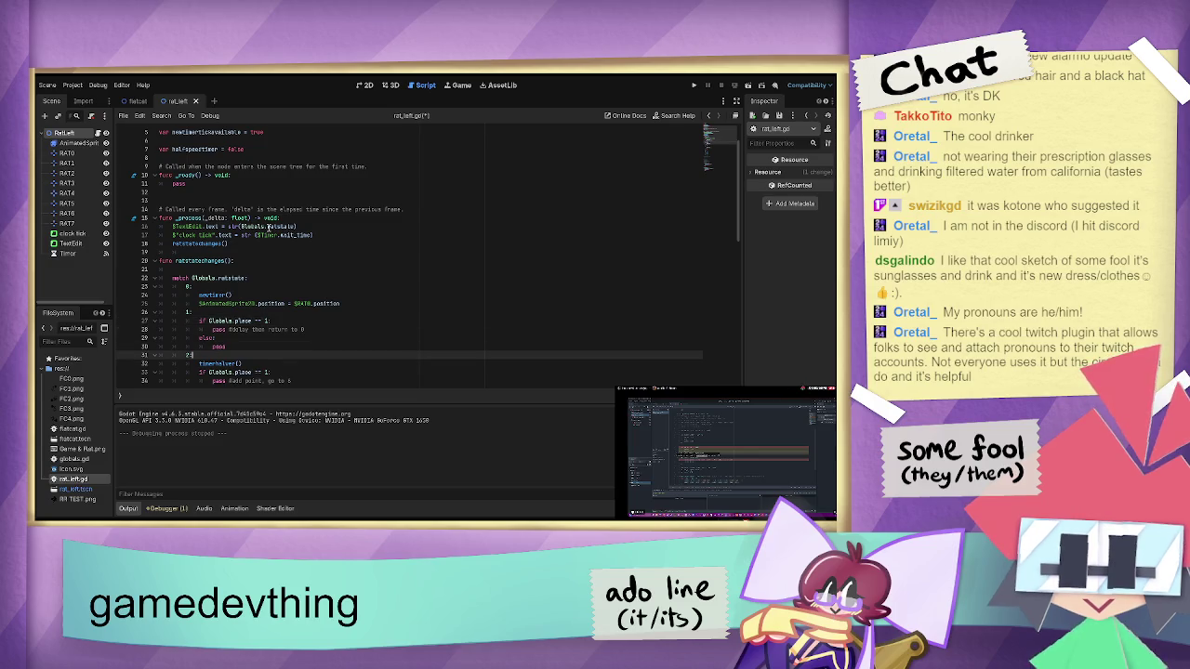
key("Down")
key("Down")
key("Down")
key("Up")
key("Up")
key("Up")
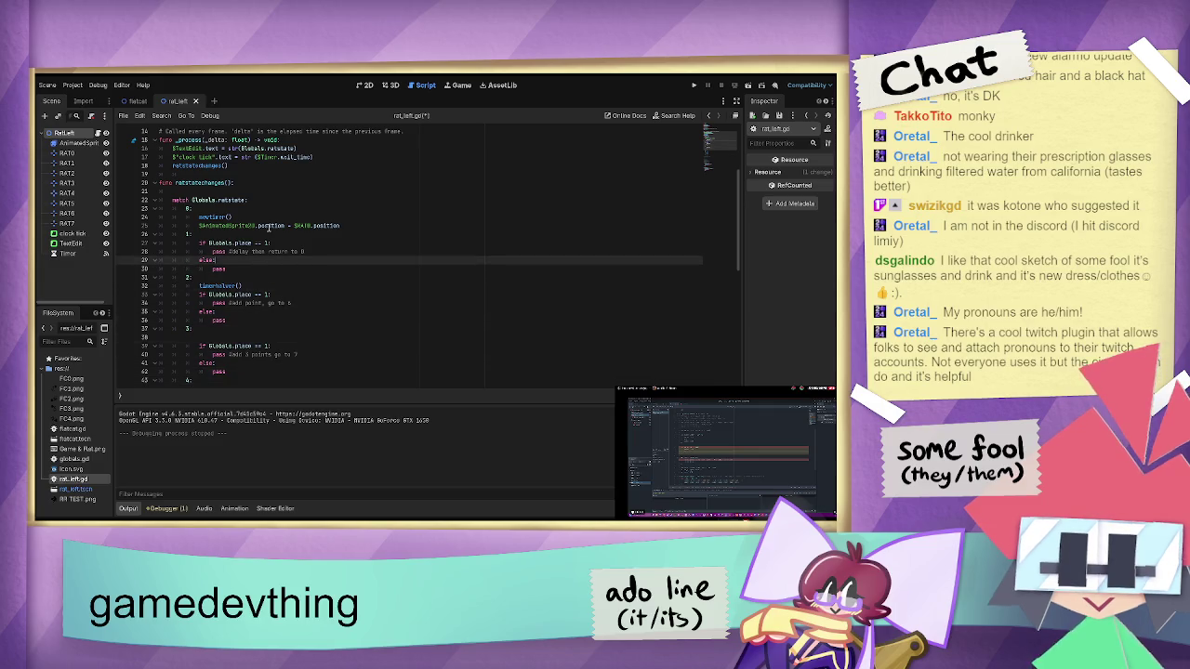
key("Up")
key("Up")
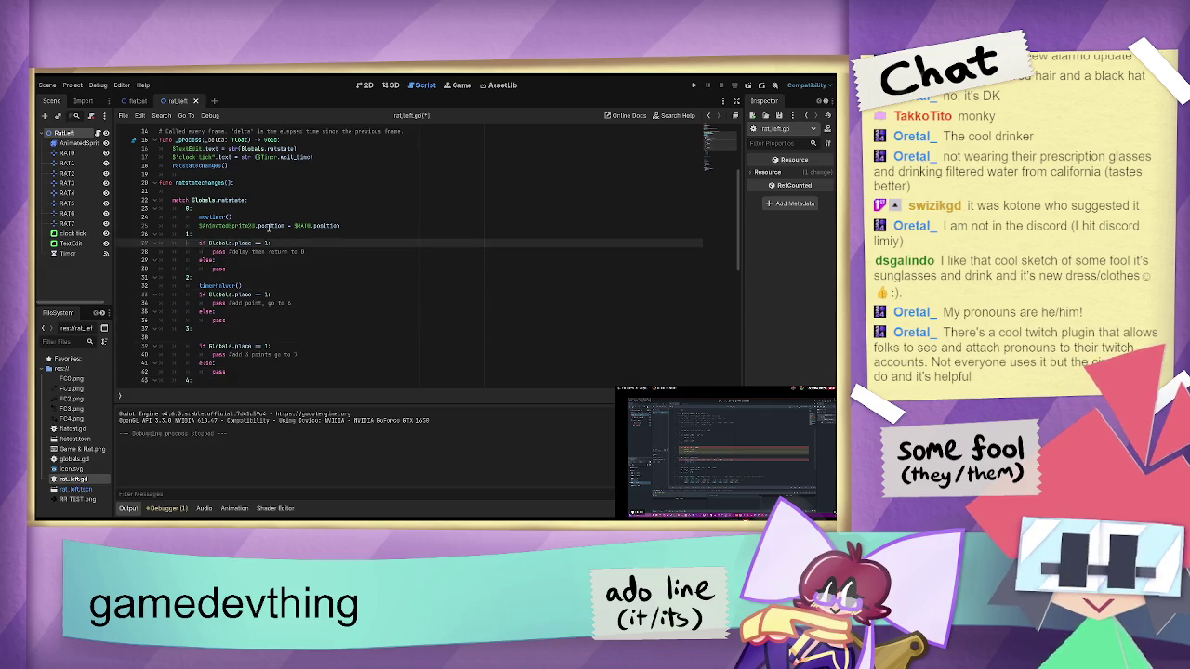
key("ctrl+v")
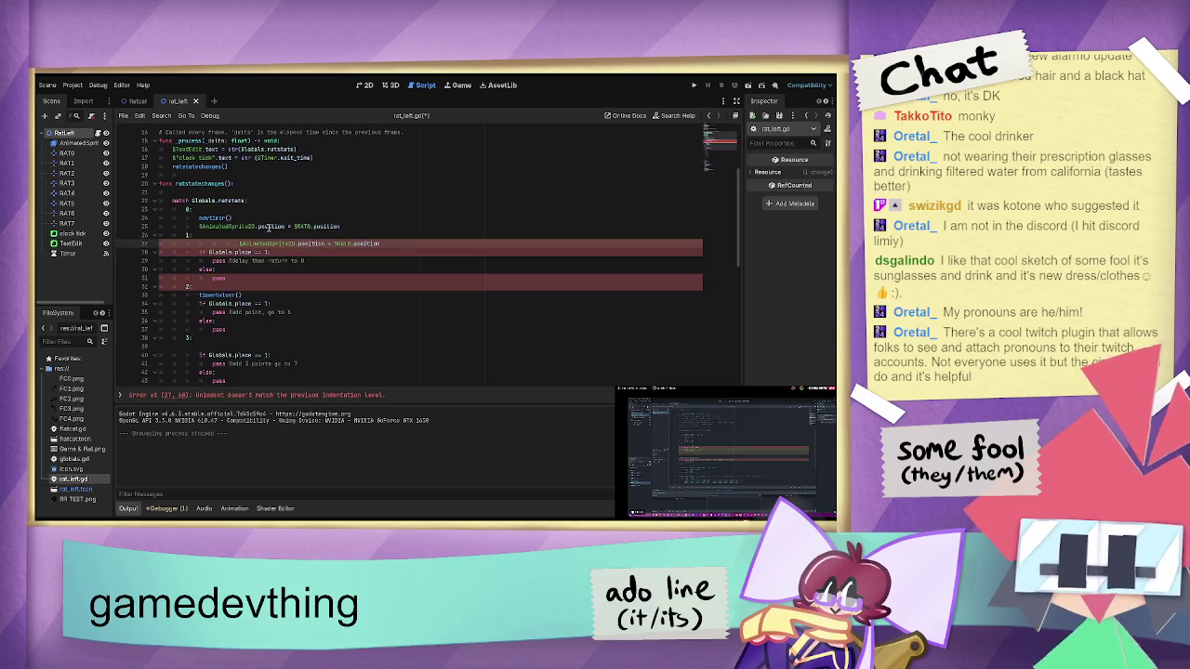
- Fix the pasted line's indentation in case 1 and change RAT0 to RAT1
key("BackSpace")
key("BackSpace")
key("BackSpace")
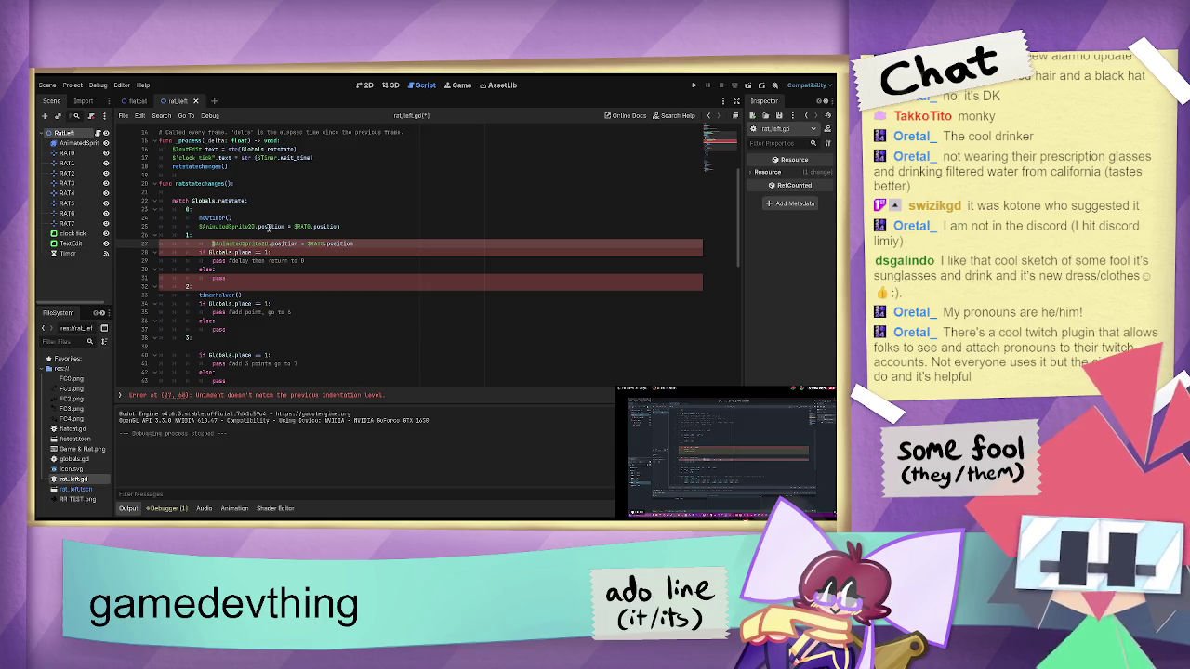
key("Down")
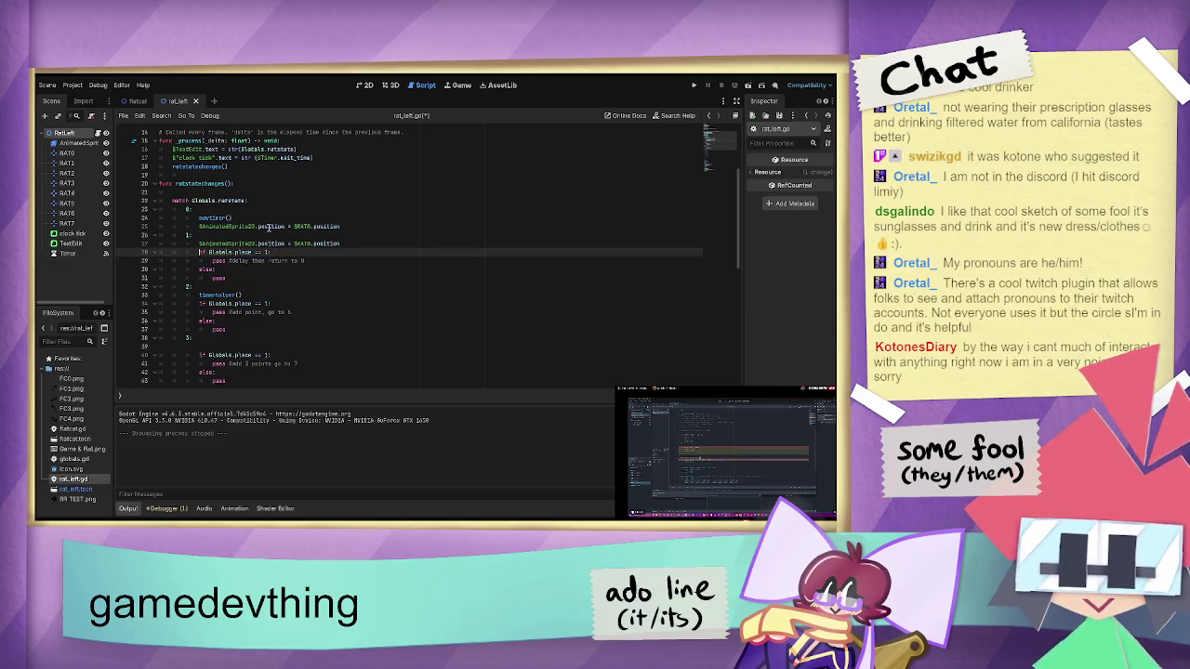
key("Up")
key("BackSpace")
type("1")
- Paste the position line under case 2, remove extra indentation, and point it at RAT2
key("Down")
key("Down")
key("Down")
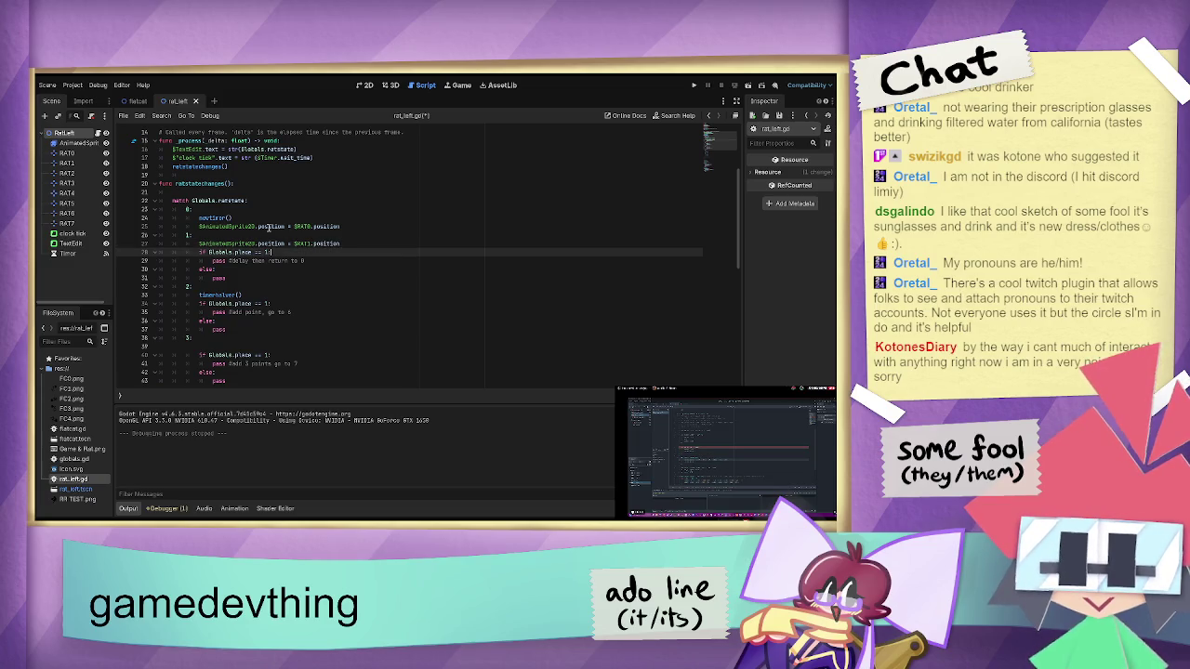
key("Return")
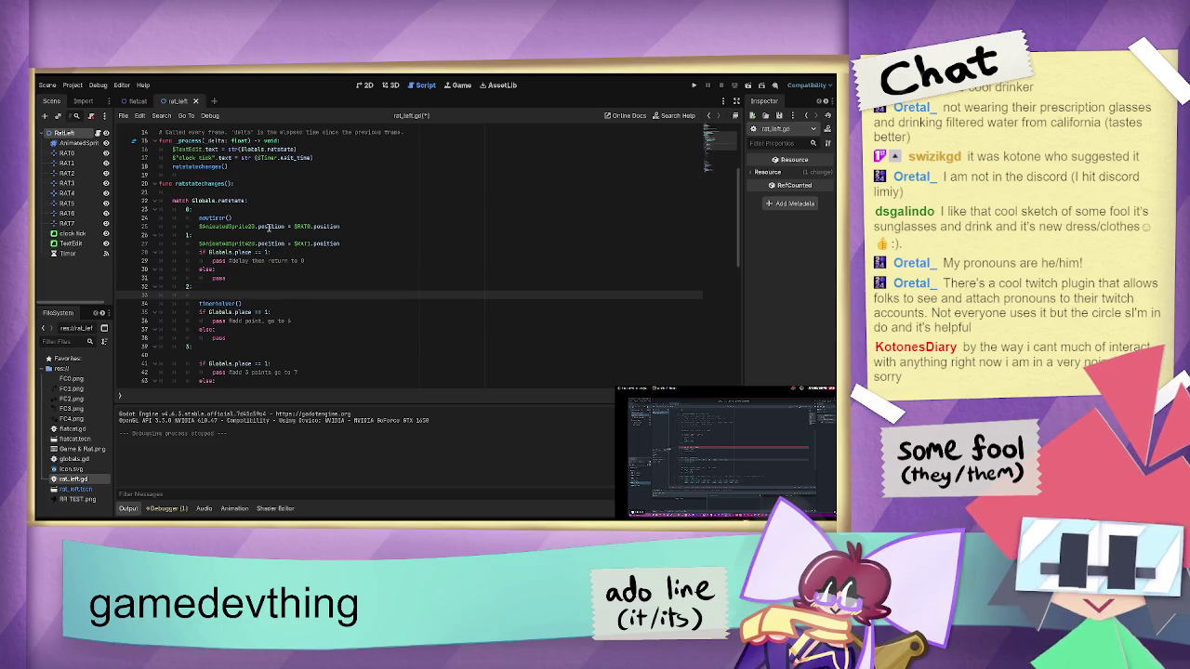
key("ctrl+v")
key("Home")
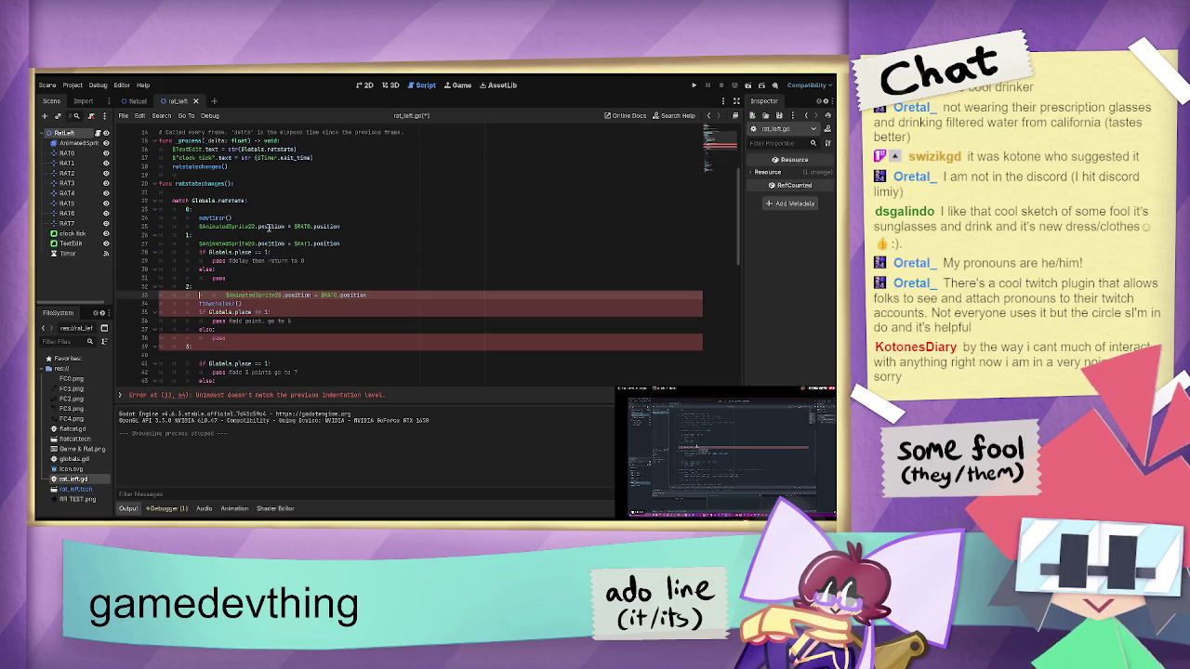
key("Delete")
key("Delete")
key("Right")
key("Right")
key("Right")
key("BackSpace")
type("2")
- Paste the position line under case 3 targeting RAT3, leaving an empty line under case 4
key("Down")
key("Down")
key("Down")
key("Down")
key("Down")
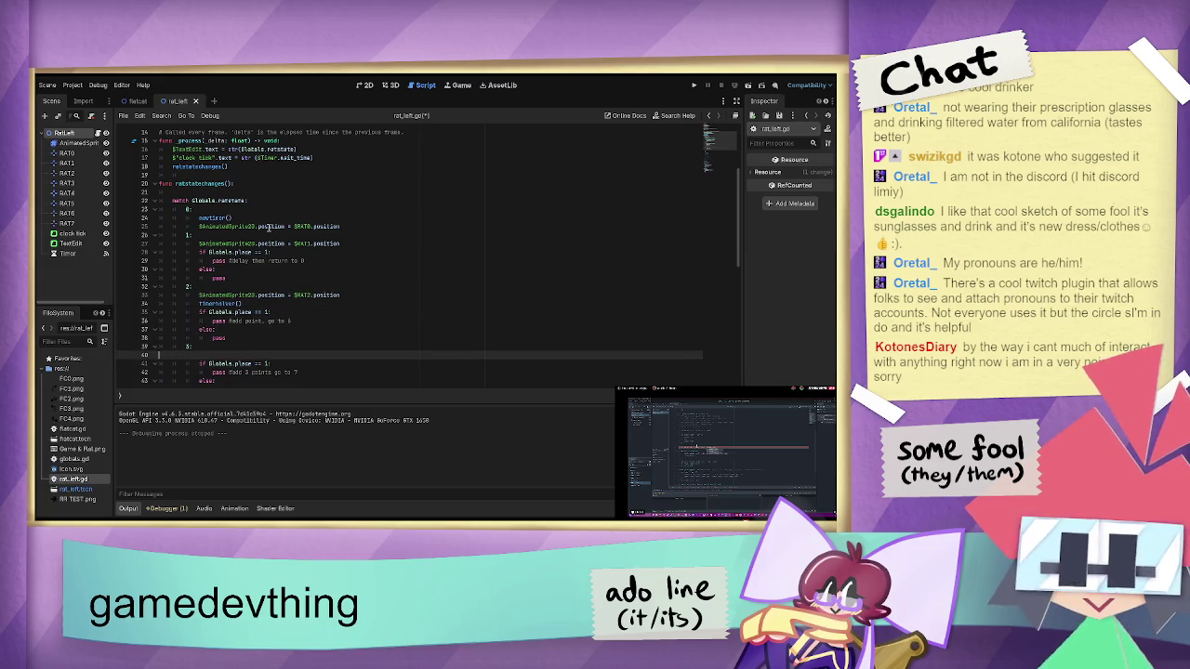
key("ctrl+v")
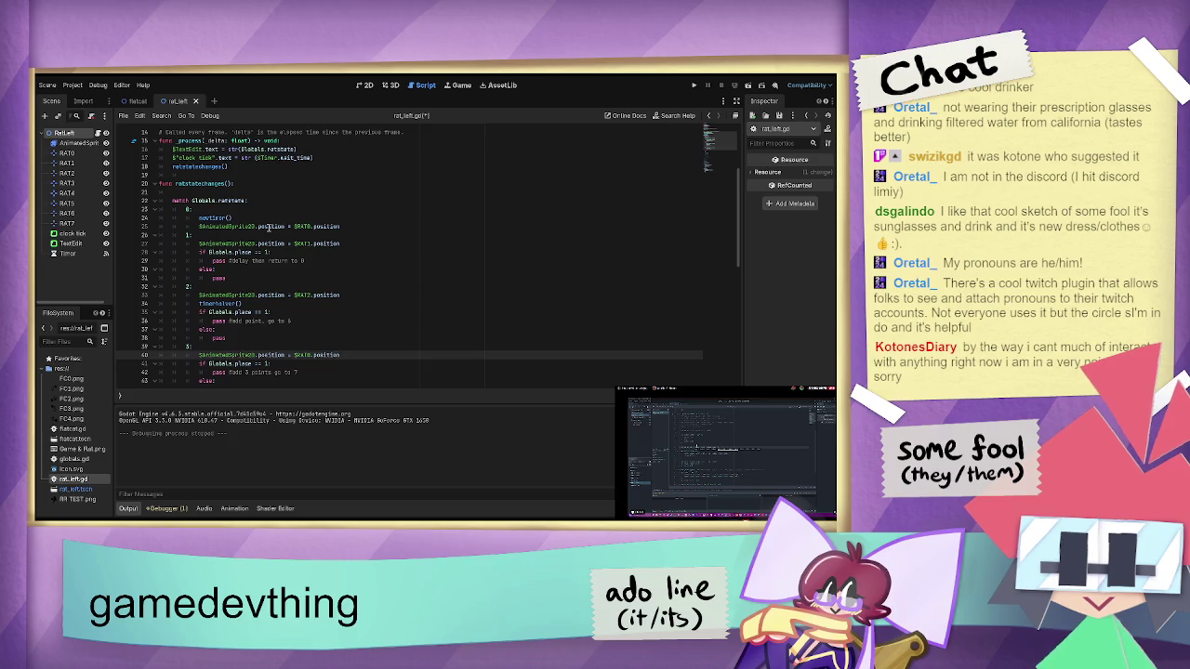
key("Left")
key("Left")
key("Left")
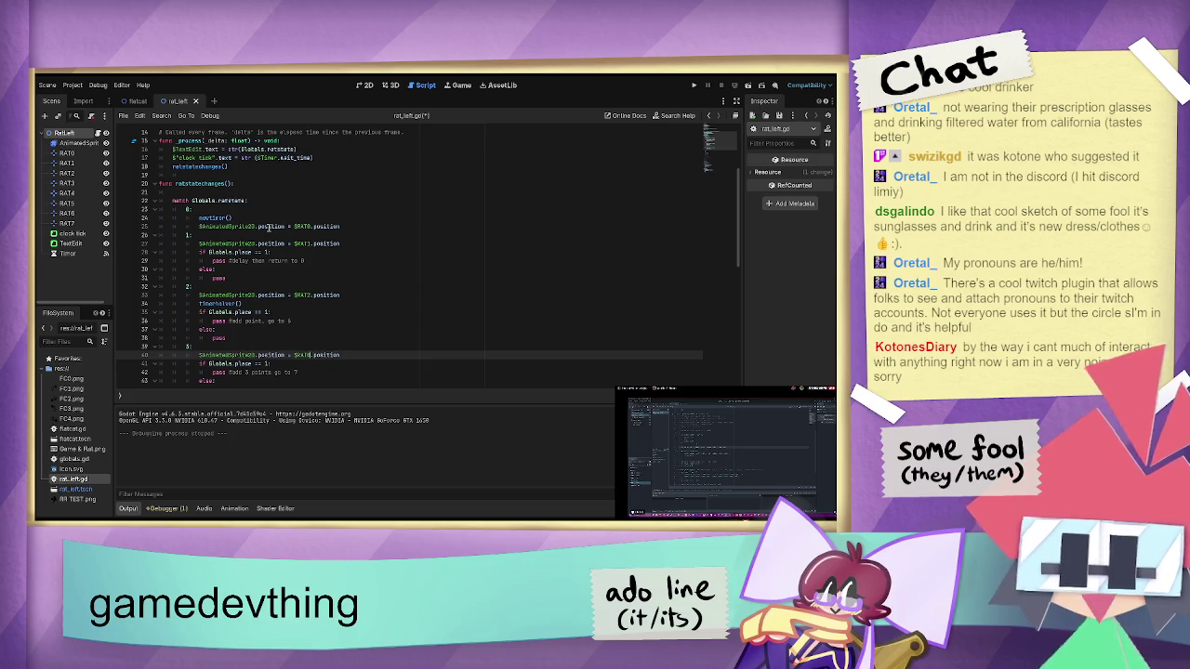
key("BackSpace")
type("3")
key("Down")
key("Down")
key("Down")
key("BackSpace")
key("BackSpace")
key("BackSpace")
- Paste the position line under case 4 and change its marker to RAT4
key("Home")
key("Return")
key("Up")
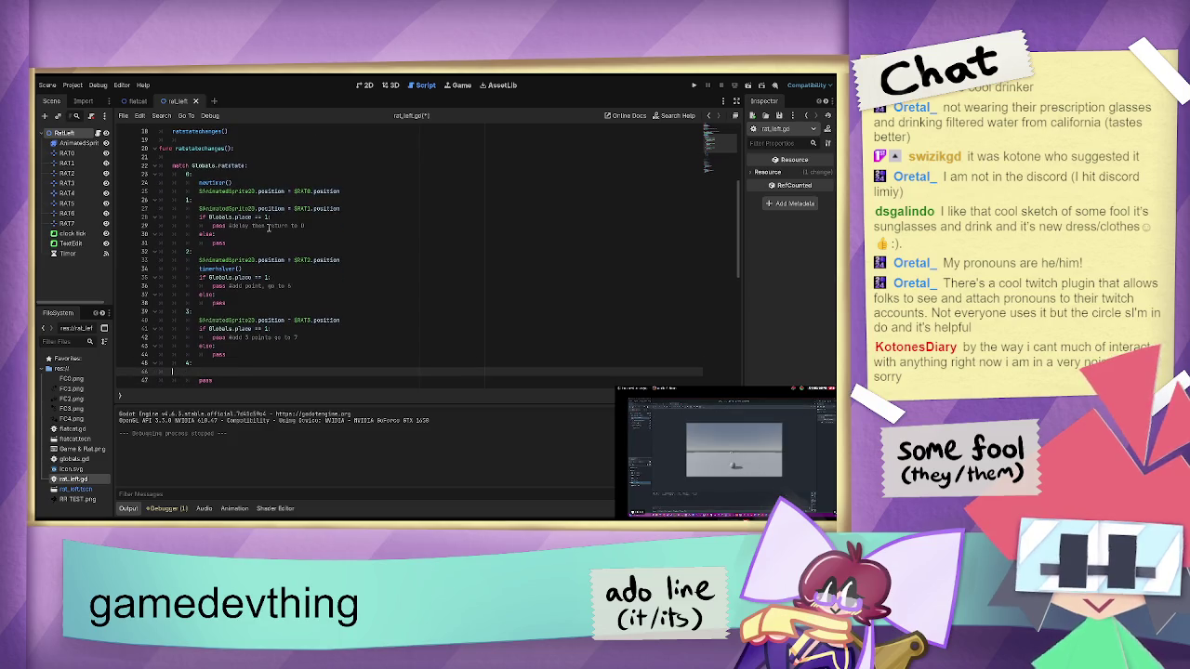
type("$AnimatedSprite2D.position = $RAT0.position")
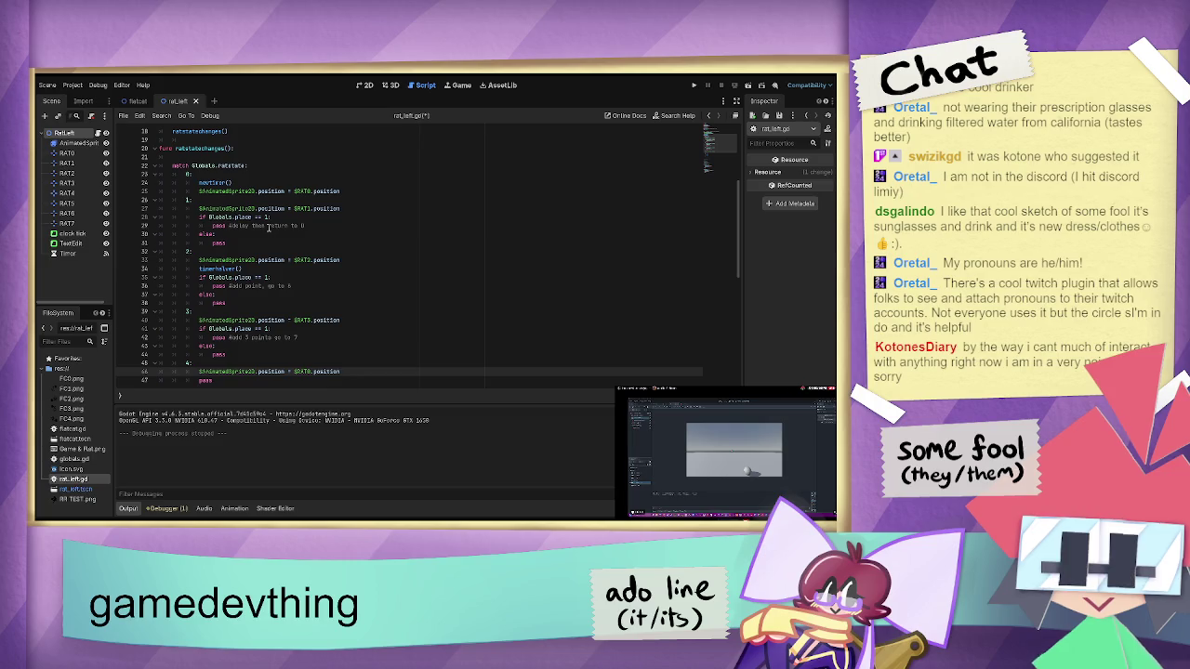
key("Left")
key("Left")
key("Left")
key("BackSpace")
type("4")
- Add the position line under cases 5 and 6, targeting RAT5 and RAT6
key("Down")
key("Down")
key("Down")
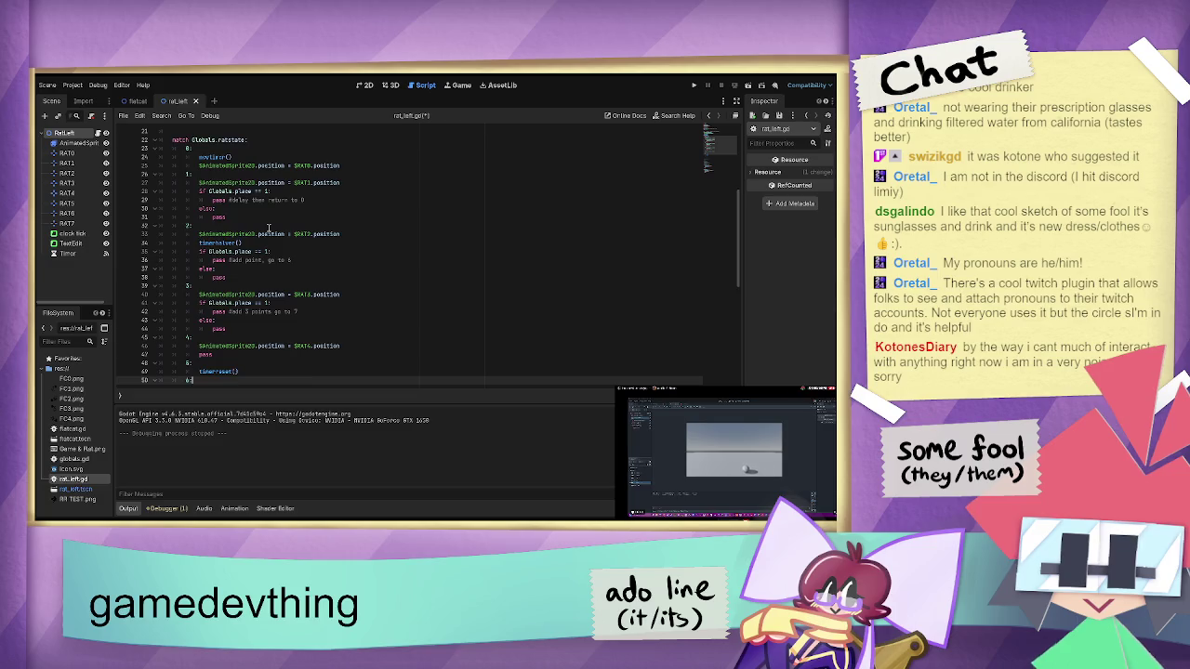
key("Up")
key("Up")
key("Return")
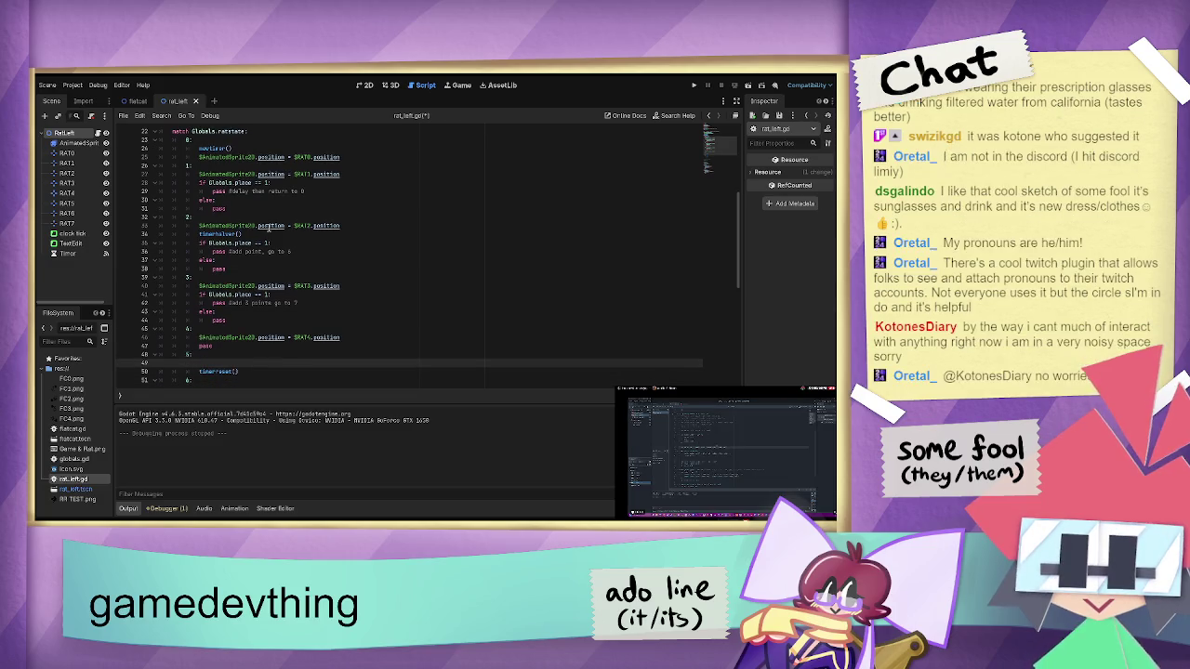
type("$AnimatedSprite2D.position = $RAT0.position")
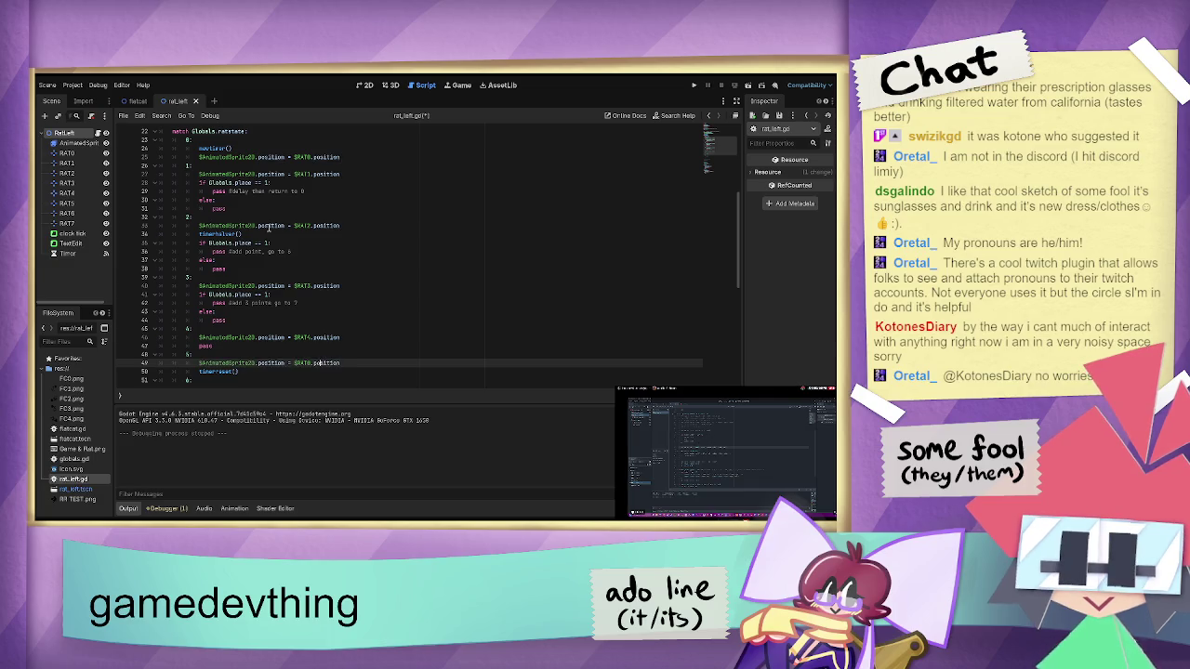
key("BackSpace")
type("5")
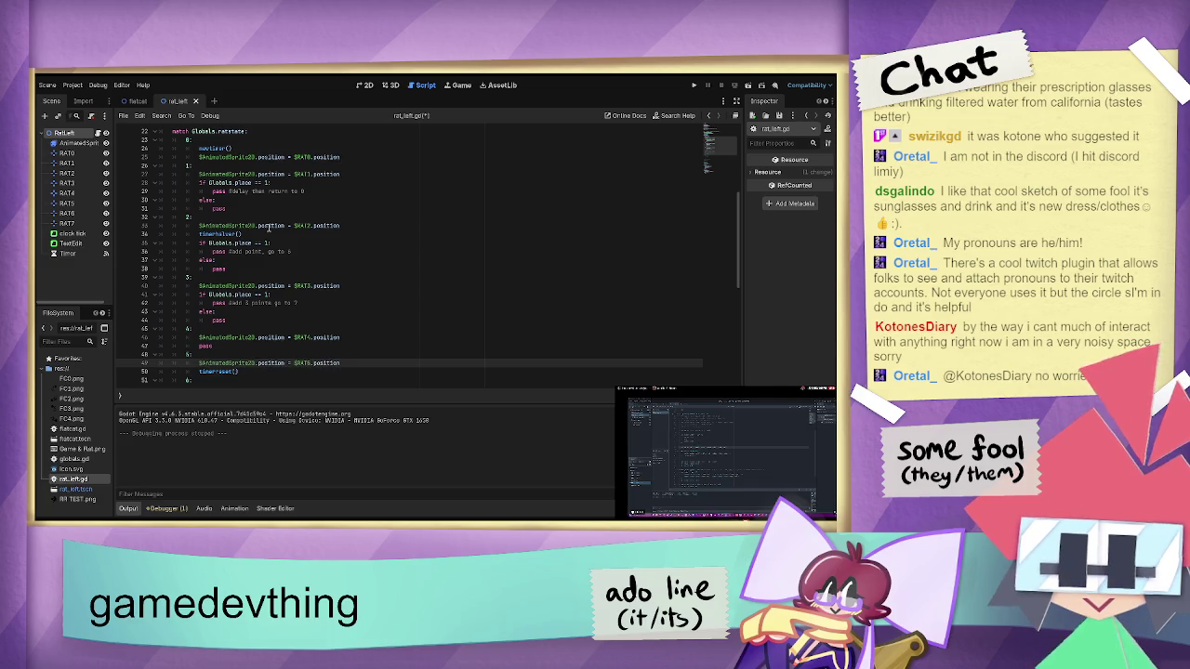
key("Down")
key("Down")
key("Return")
key("ctrl+v")
key("BackSpace")
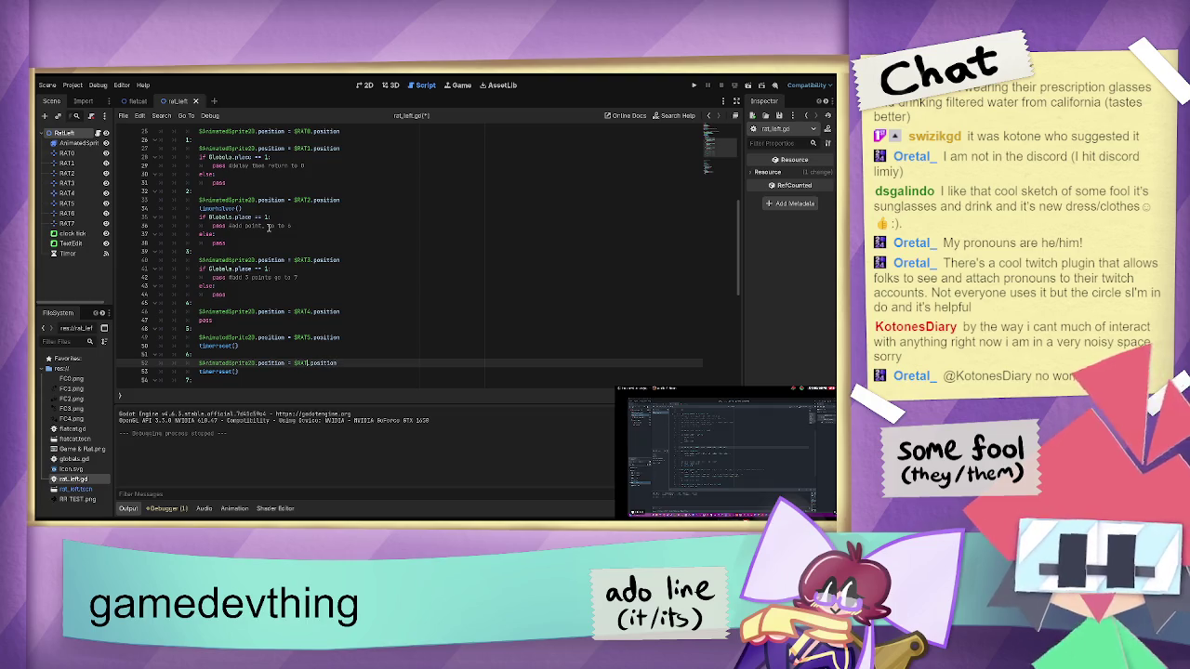
type("6")
- Under case 7, add timerreset() and the RAT7 position line, then run the project
key("Down")
key("Down")
key("End")
key("Return")
type("timerreset()")
key("Return")
key("Return")
key("alt+Up")
key("alt+Up")
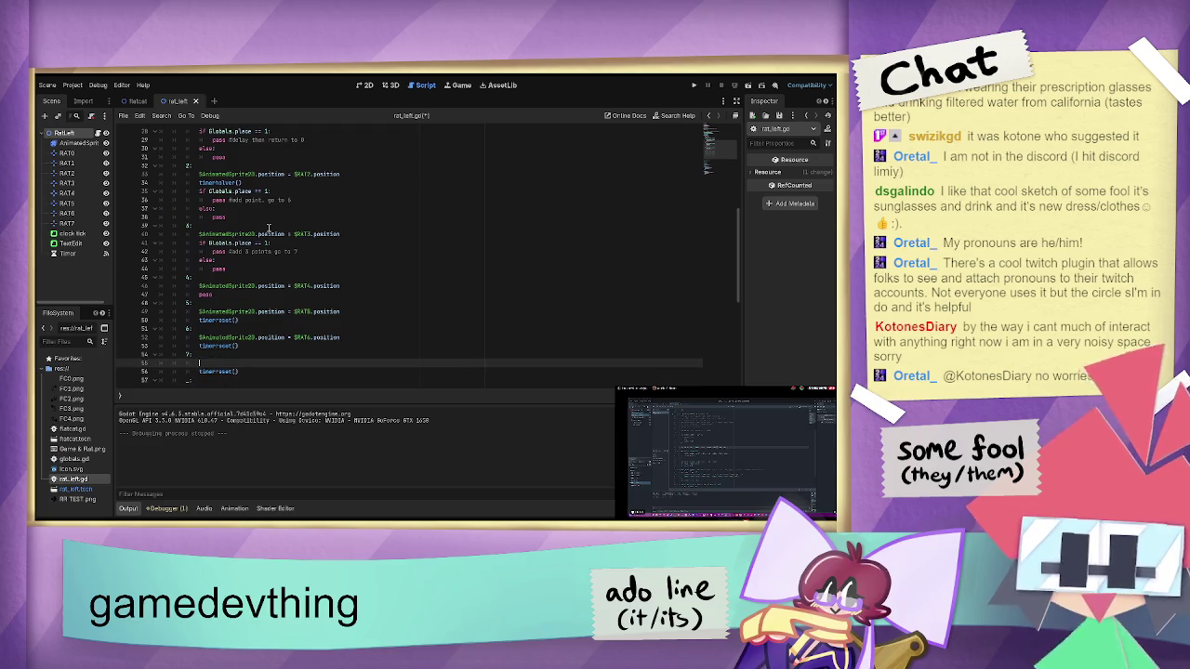
key("ctrl+v")
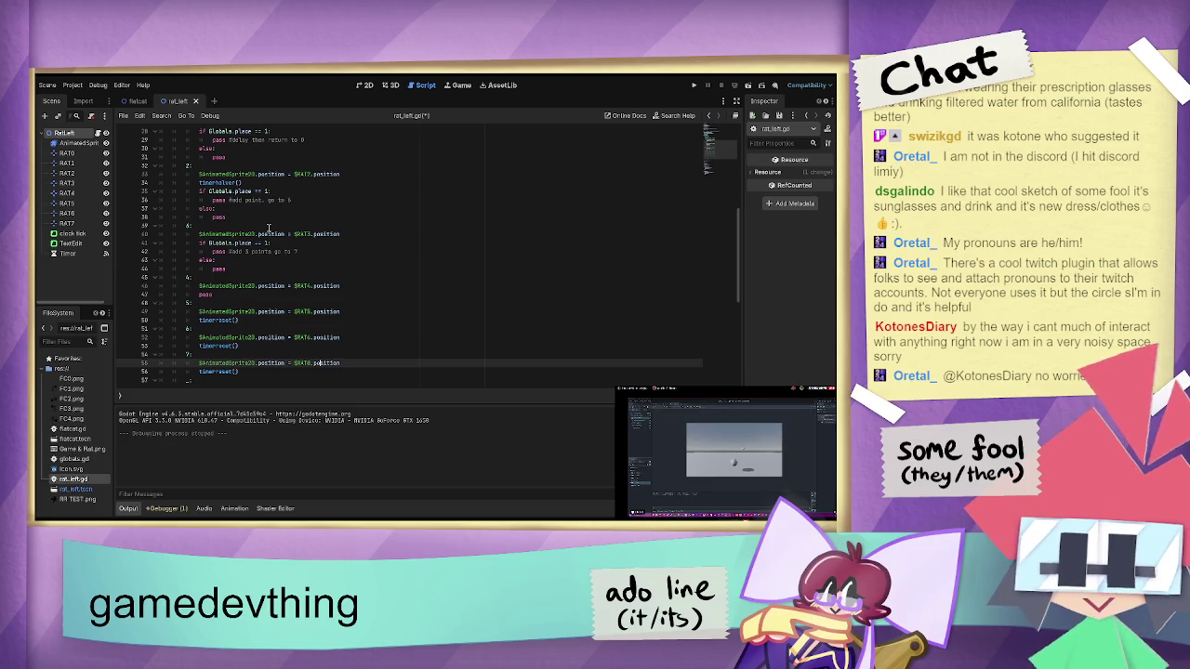
key("Left")
key("BackSpace")
type("7")
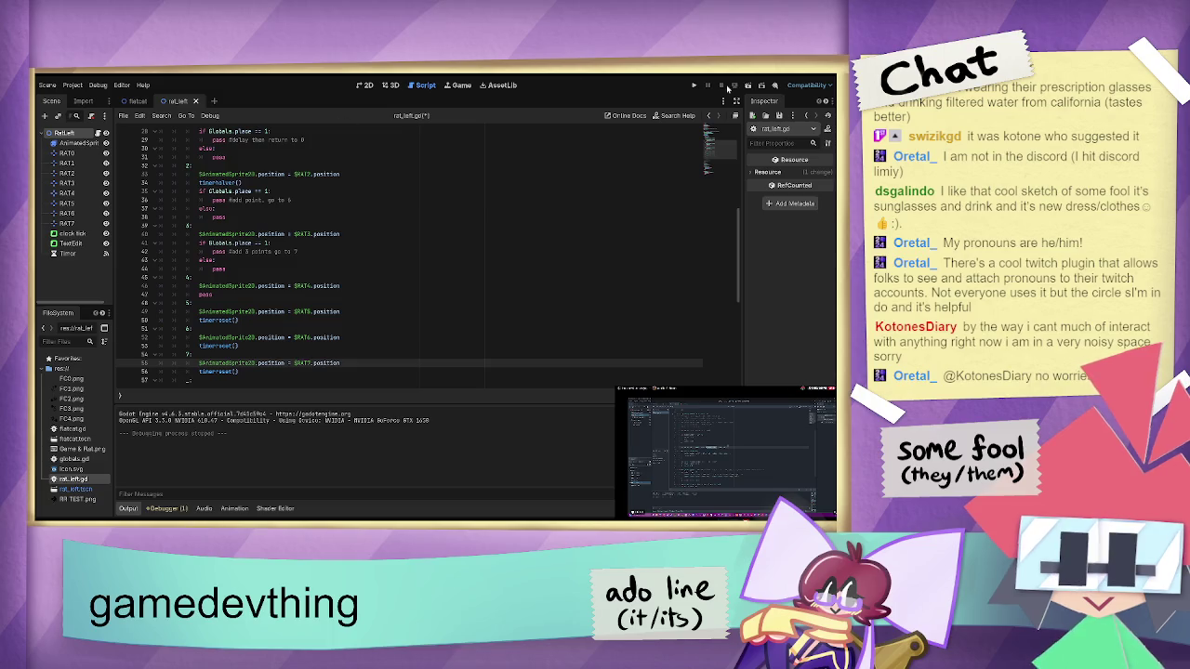
left_click(695, 85)
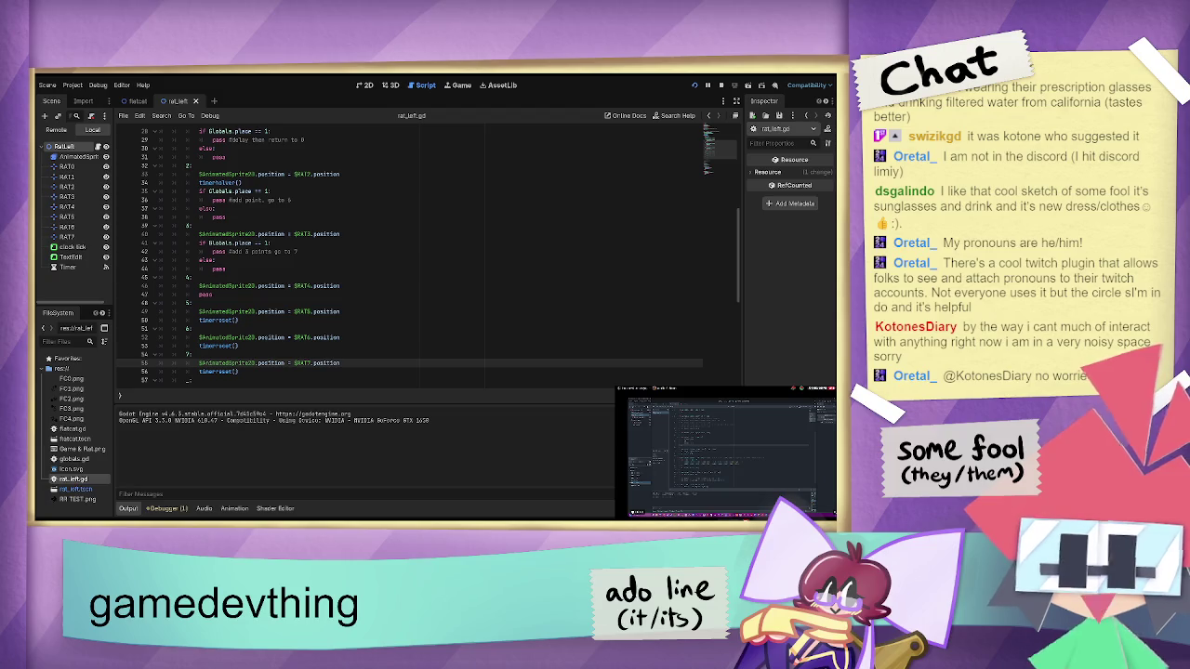
- Launch the game with F5 to watch the rat sprite jump between marker positions
key("F5")
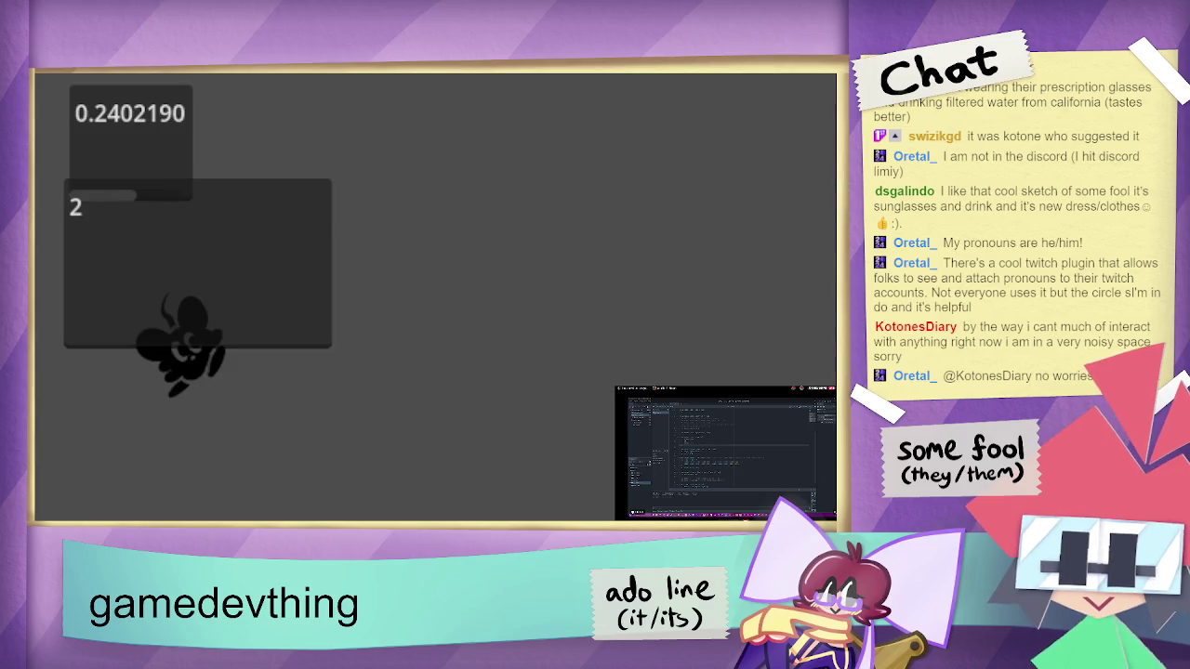
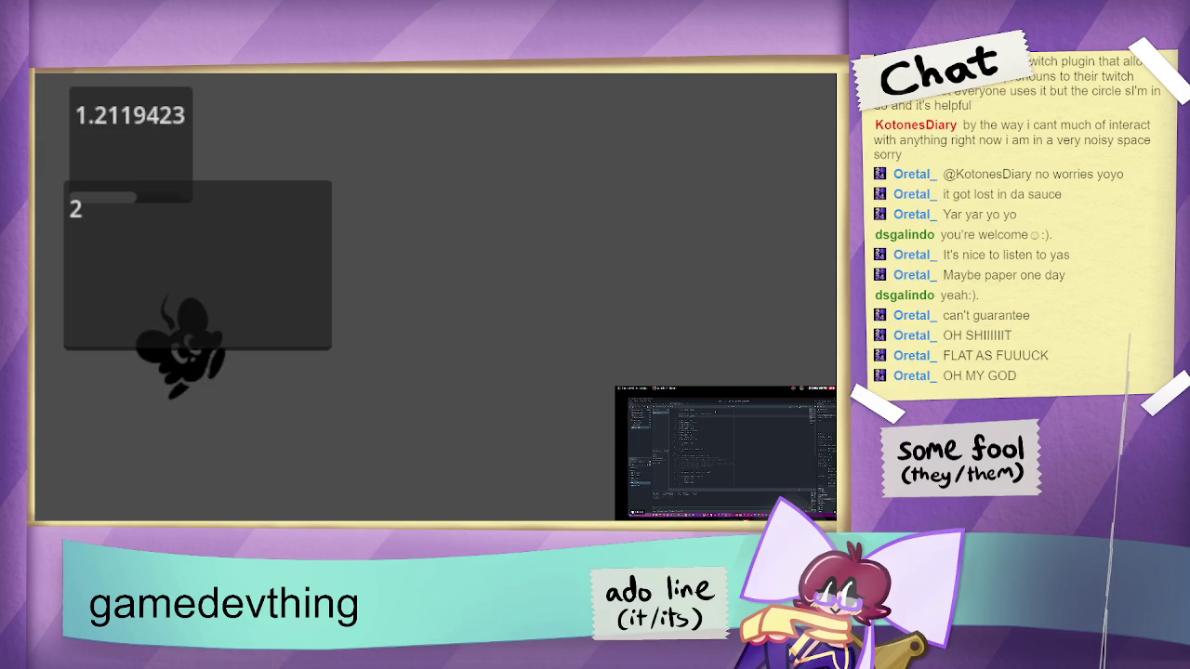
- Stop the running Godot game with F8 and switch to the blank Clip Studio Paint canvas
key("F8")
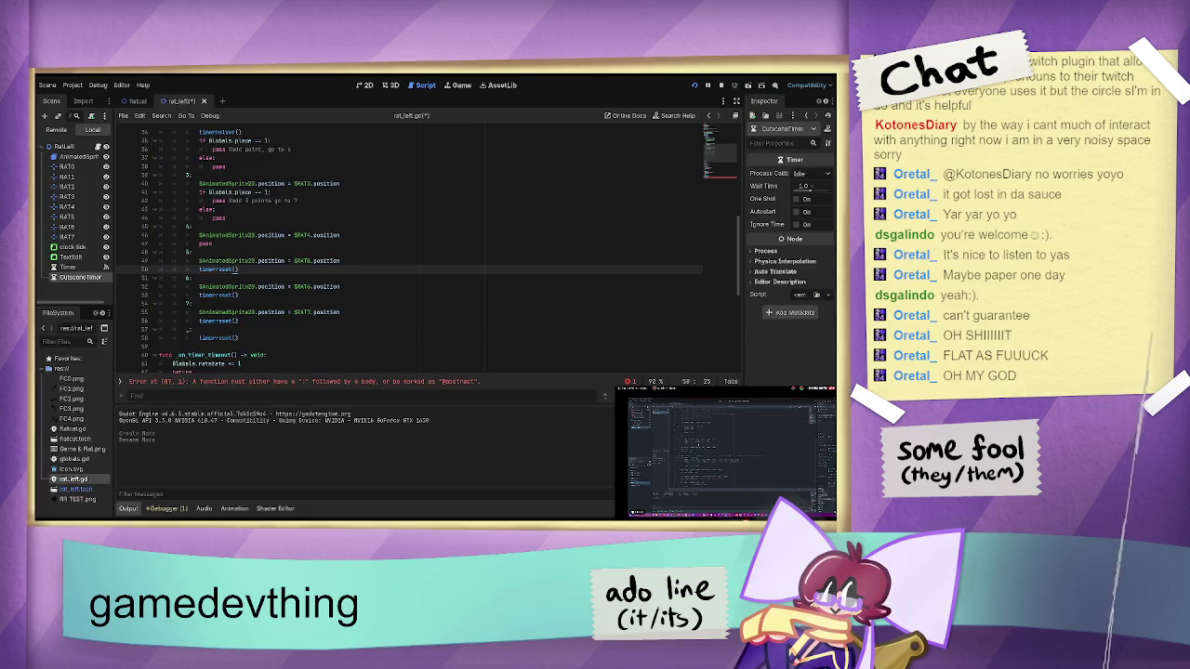
key("alt+Tab")
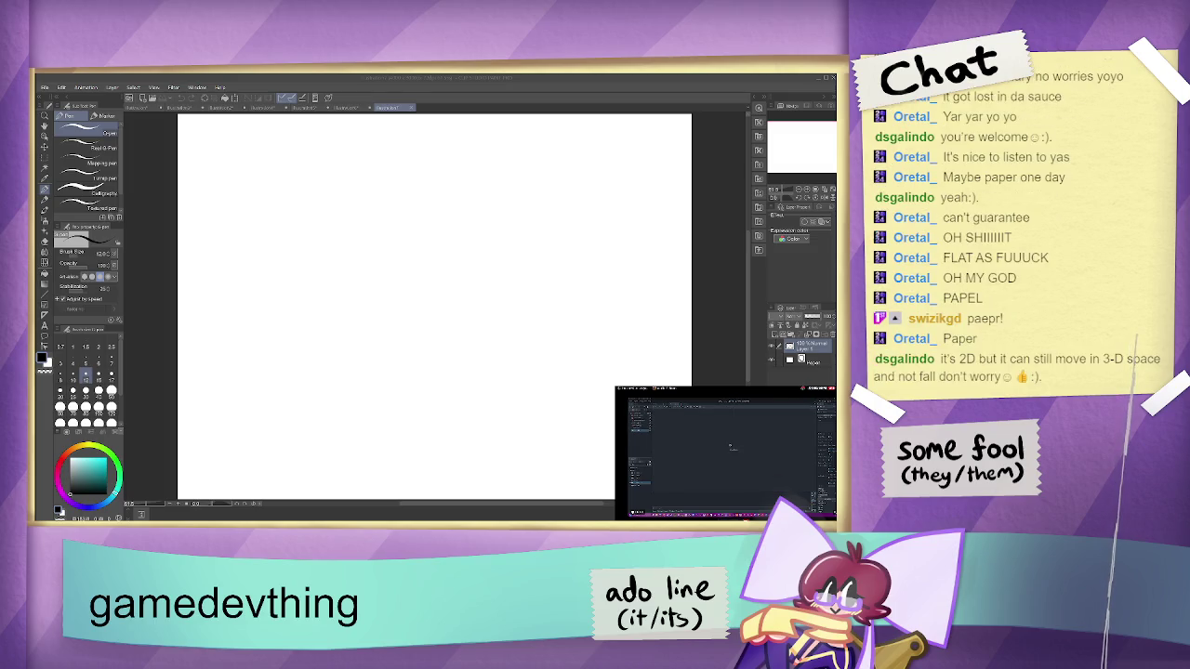
- Draw two eared circle rat icons, one marked R and one marked C
left_click(359, 239)
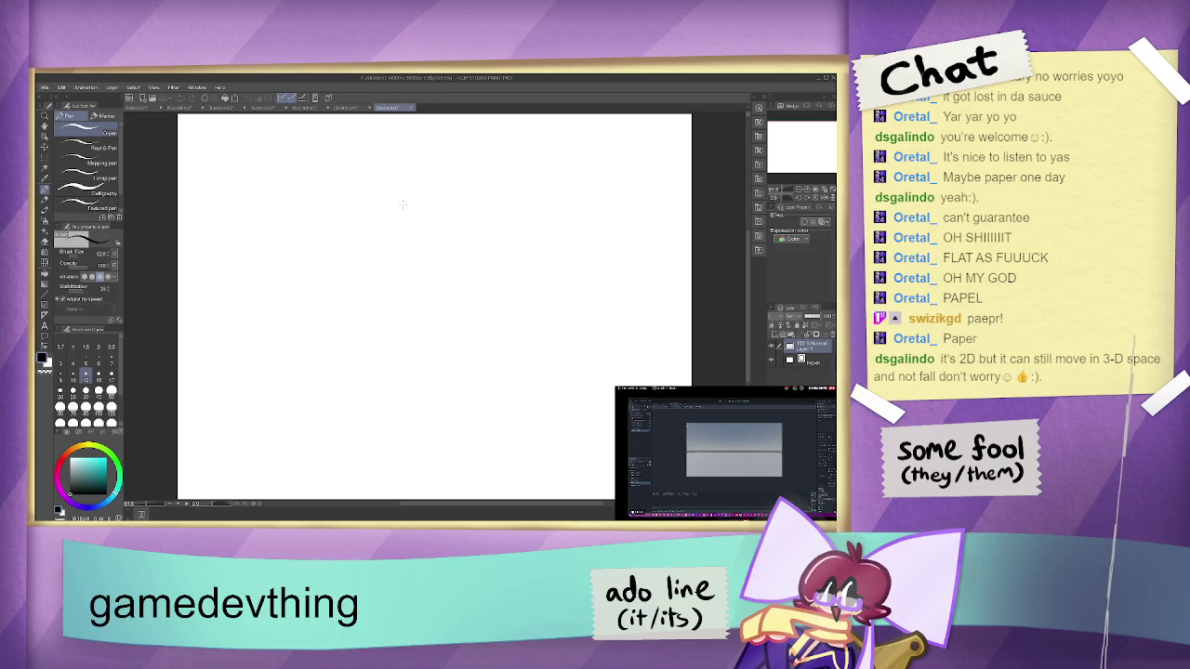
left_click_drag(390, 179, 389, 180)
key("ctrl+z")
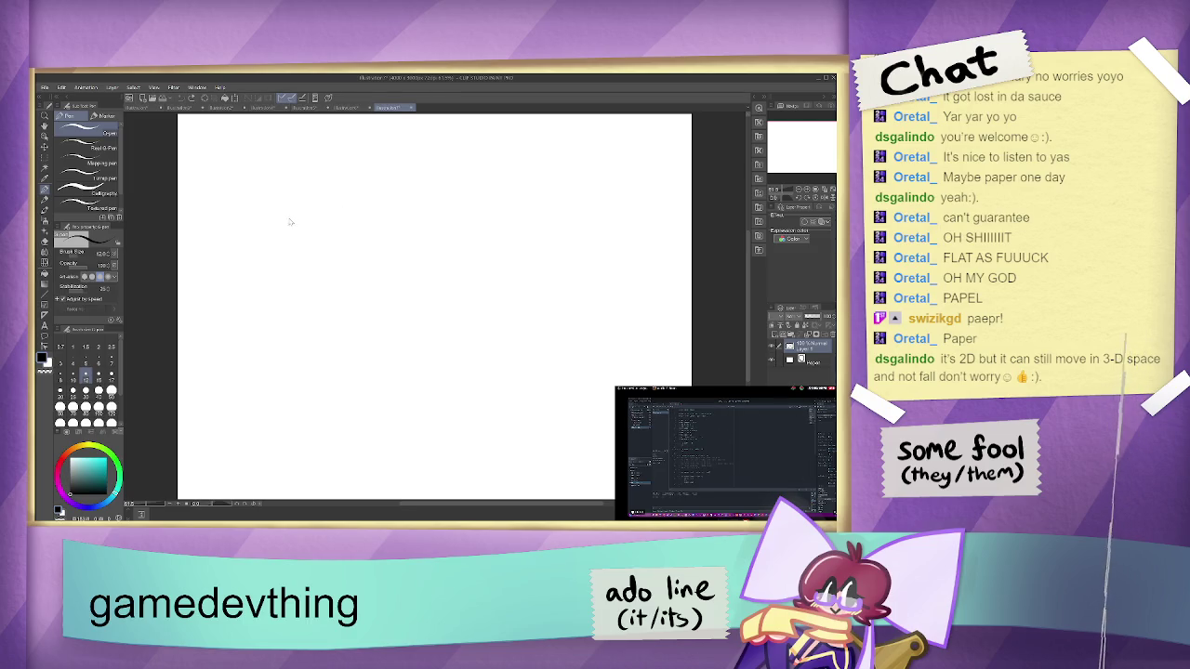
mouse_move(266, 202)
left_mouse_down()
mouse_move(267, 220)
mouse_move(279, 214)
mouse_move(251, 199)
mouse_move(257, 210)
mouse_move(279, 187)
mouse_move(286, 195)
left_mouse_up()
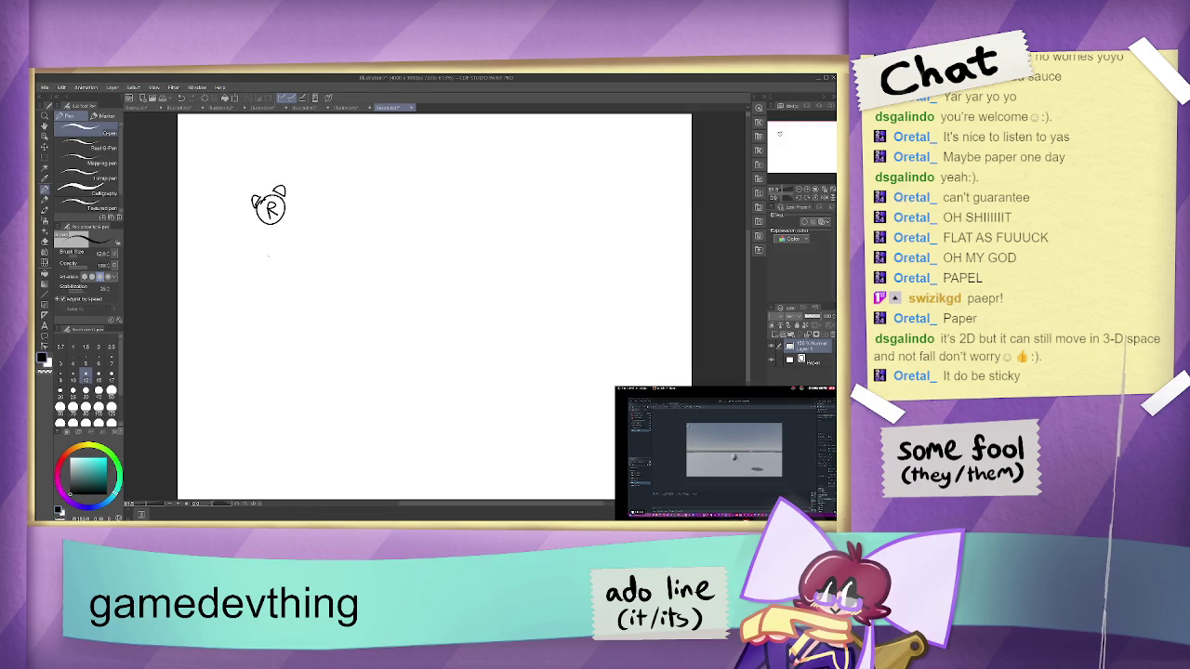
mouse_move(279, 251)
left_mouse_down()
mouse_move(293, 256)
mouse_move(271, 269)
mouse_move(283, 276)
mouse_move(253, 253)
mouse_move(262, 264)
mouse_move(284, 234)
mouse_move(290, 247)
left_mouse_up()
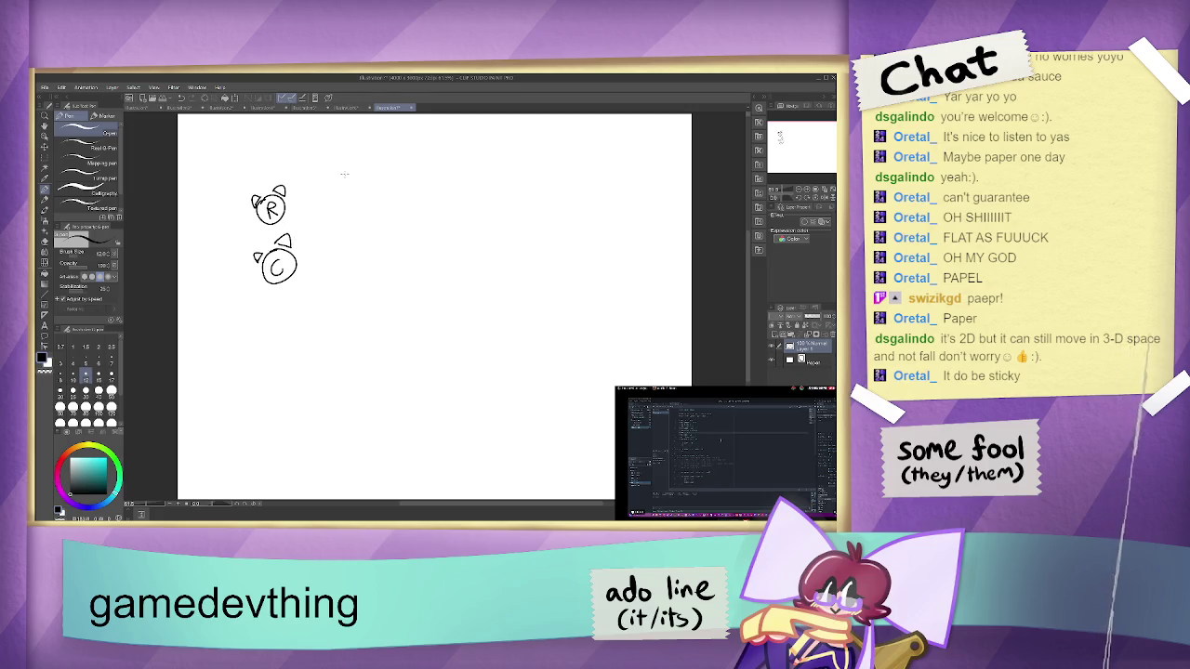
- Write a 'match' list numbered 1–6 with an arrow from 4 to 'cutscene timer'
mouse_move(326, 156)
left_mouse_down()
mouse_move(381, 158)
mouse_move(356, 176)
mouse_move(367, 238)
left_mouse_up()
left_click_drag(363, 232, 357, 282)
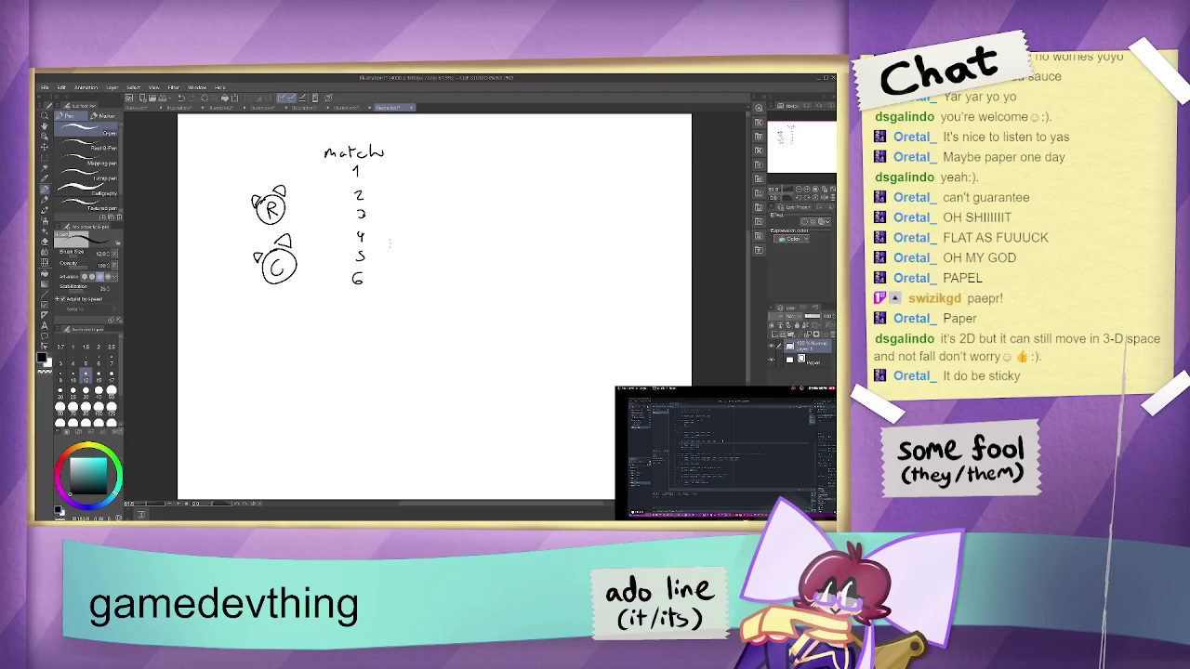
left_click_drag(370, 235, 425, 239)
left_click_drag(421, 232, 429, 239)
left_click_drag(437, 234, 446, 238)
mouse_move(447, 239)
left_mouse_down()
mouse_move(522, 234)
mouse_move(538, 248)
mouse_move(548, 235)
left_mouse_up()
mouse_move(546, 234)
left_mouse_down()
mouse_move(568, 244)
mouse_move(547, 241)
left_mouse_up()
key("ctrl+z")
key("ctrl+z")
key("ctrl+z")
- Add 'zab' after 'cutscene timer' and write 'func zab' below the rat icons
left_click_drag(553, 234, 569, 239)
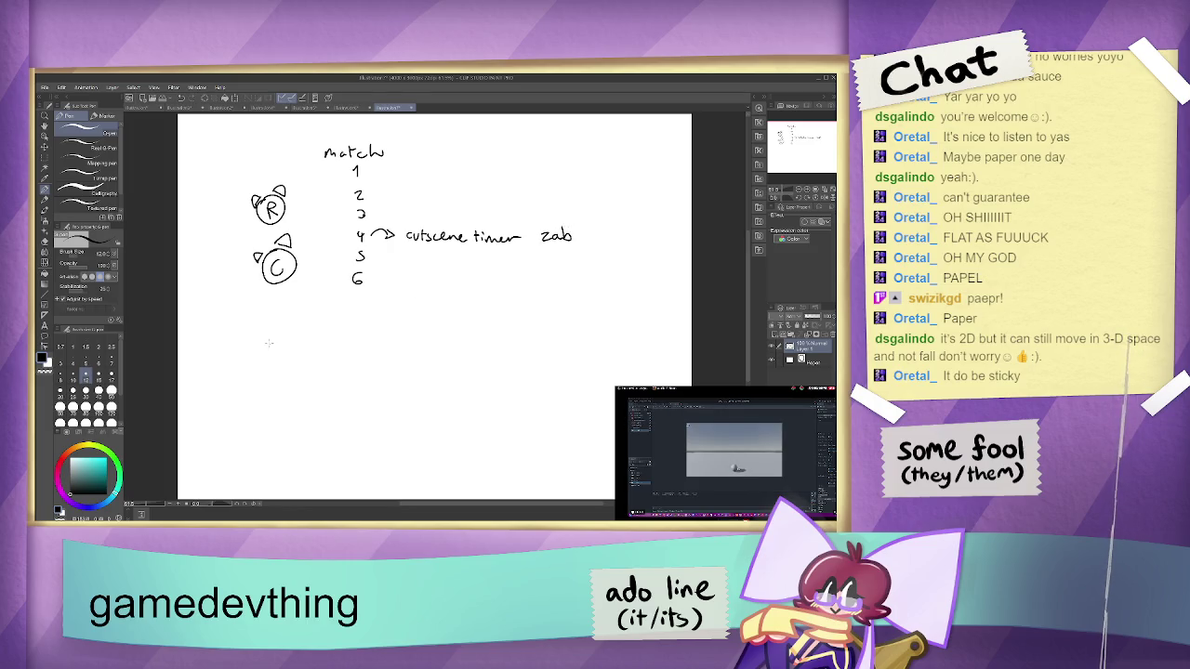
left_click_drag(269, 310, 263, 332)
left_click_drag(261, 320, 304, 321)
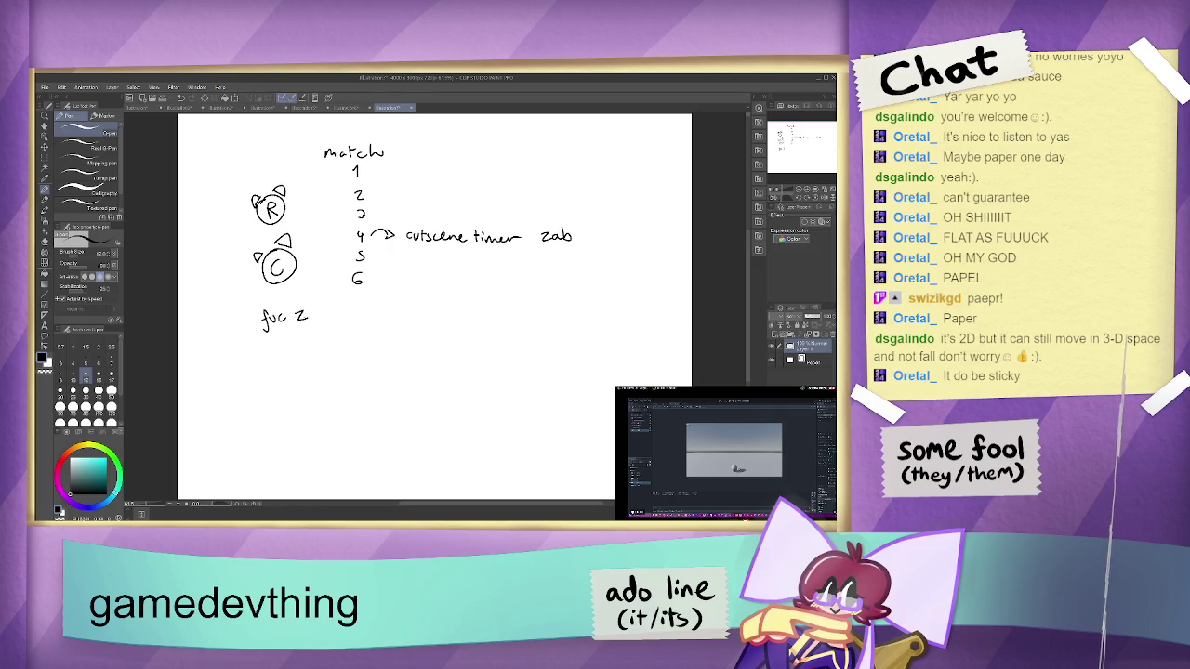
key("ctrl+z")
key("ctrl+z")
key("ctrl+z")
left_click_drag(274, 315, 334, 322)
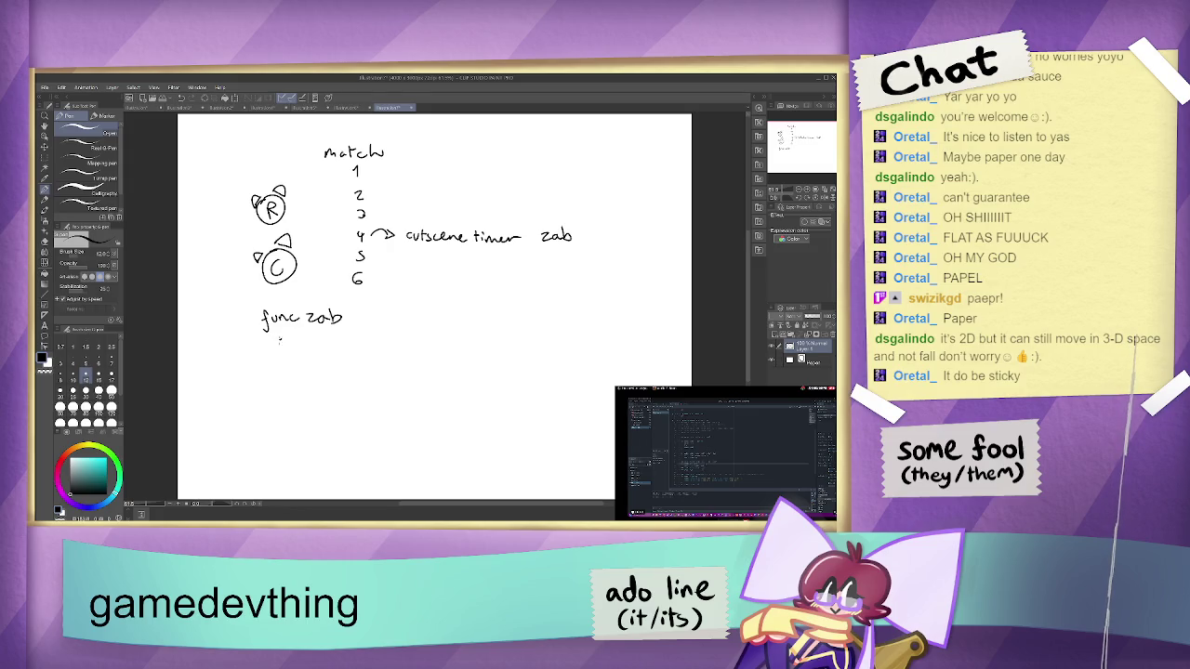
- Under 'func zab' write 'match' with cases 4–7, '4 start (however long)', and ditto marks for 5–7
left_click_drag(278, 342, 289, 339)
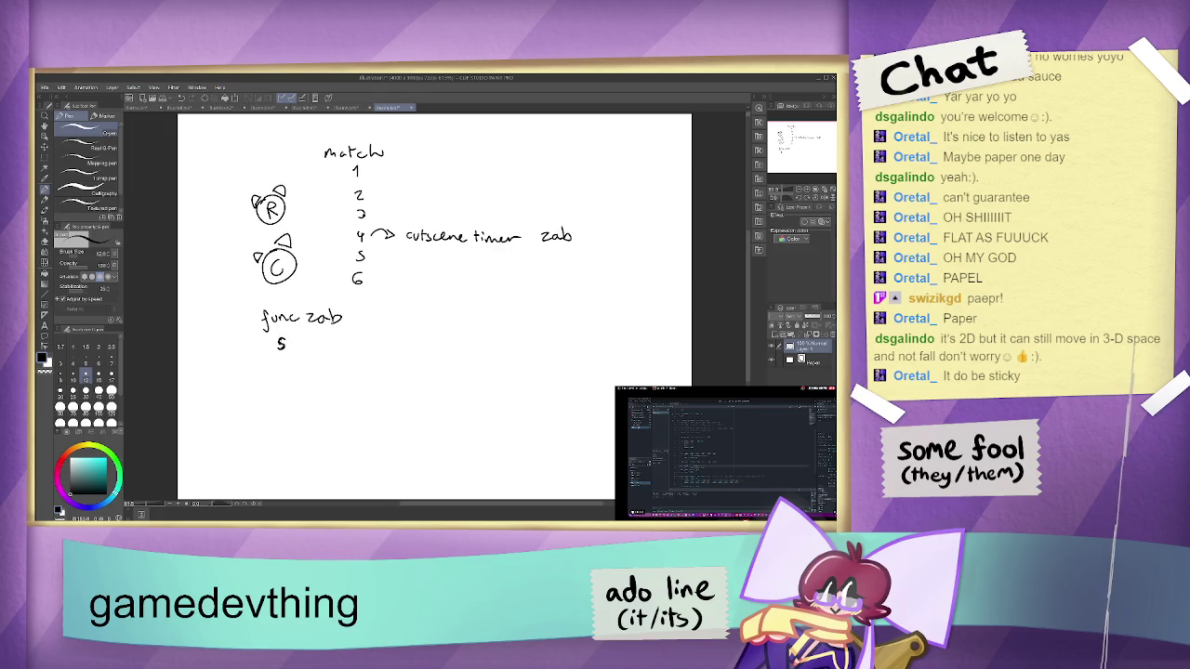
key("ctrl+z")
key("ctrl+z")
key("ctrl+z")
left_click_drag(281, 344, 327, 344)
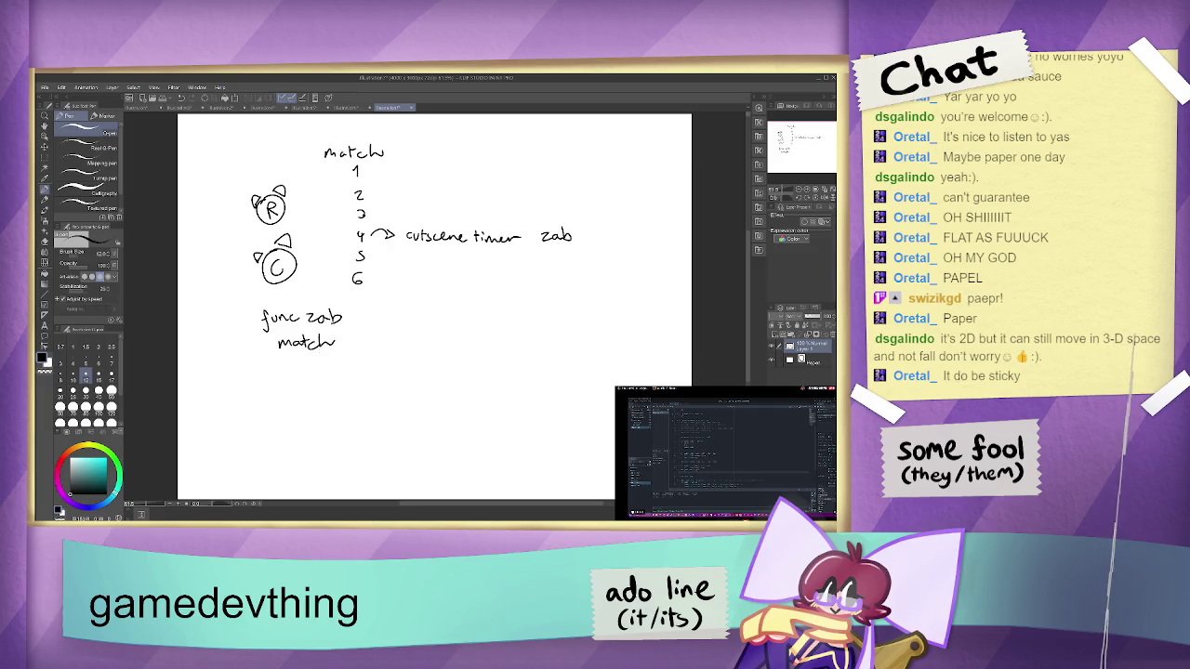
left_click_drag(309, 358, 304, 416)
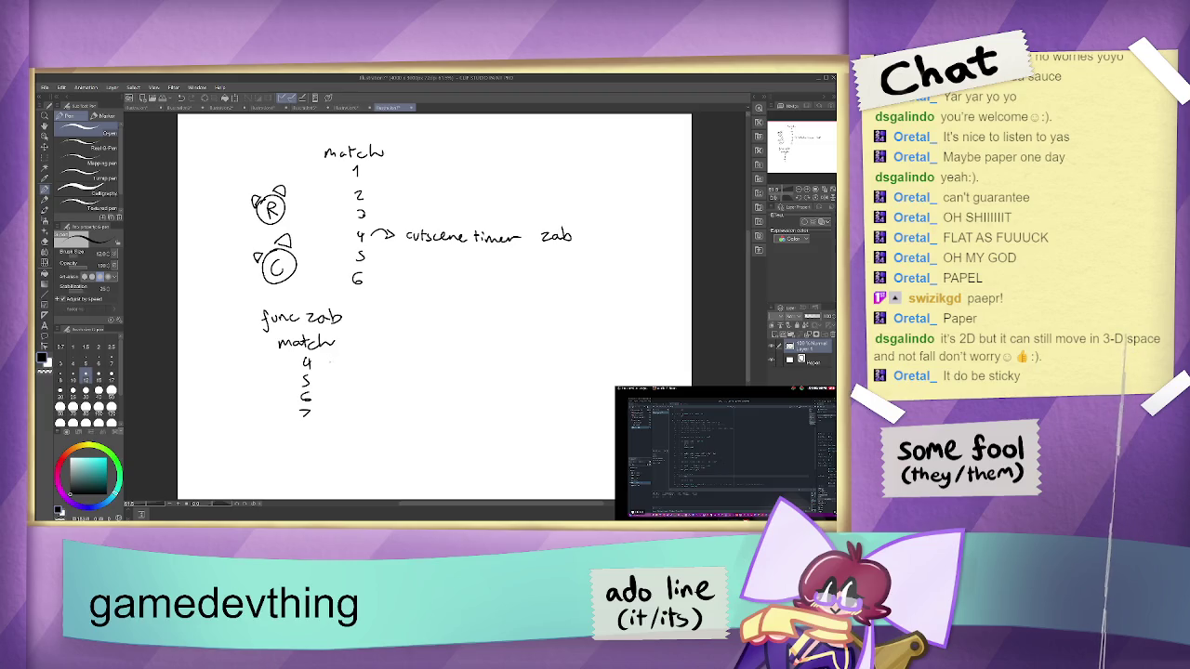
mouse_move(335, 355)
left_mouse_down()
mouse_move(337, 367)
mouse_move(354, 362)
left_mouse_up()
mouse_move(359, 355)
left_mouse_down()
mouse_move(360, 367)
mouse_move(381, 364)
left_mouse_up()
left_click_drag(384, 358, 417, 356)
left_click_drag(419, 360, 471, 363)
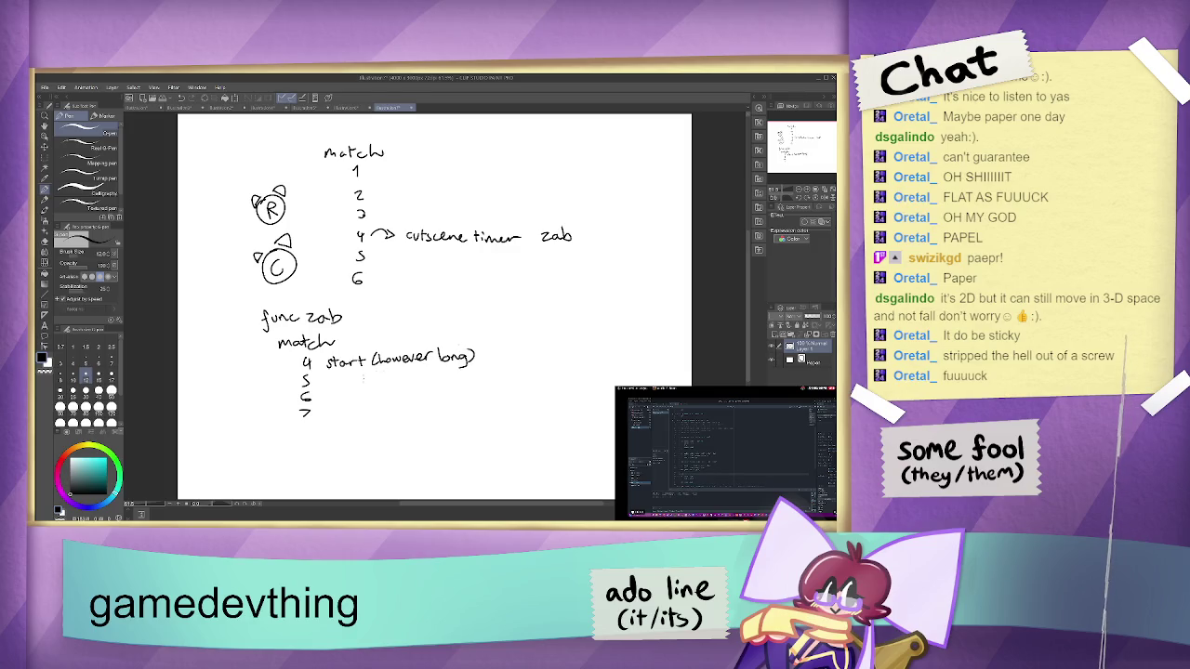
left_click_drag(375, 373, 369, 412)
left_click_drag(373, 405, 373, 411)
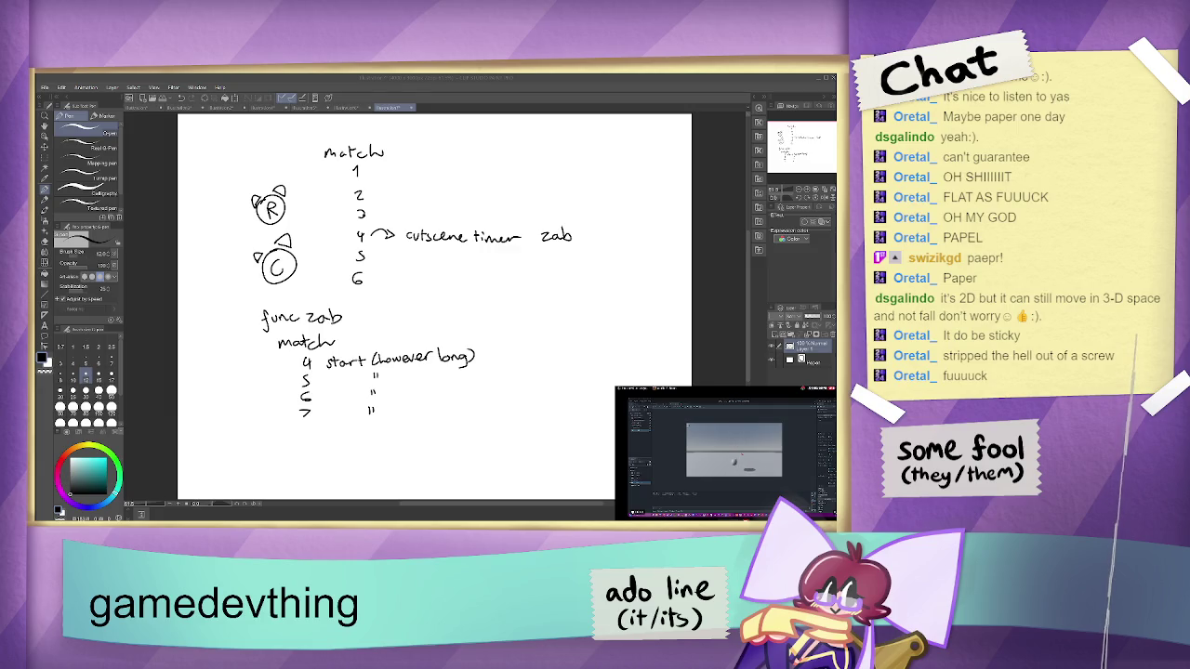
- Remove a stray mark and handwrite 'on timer timeout:' below the func zab cases
left_click(328, 277)
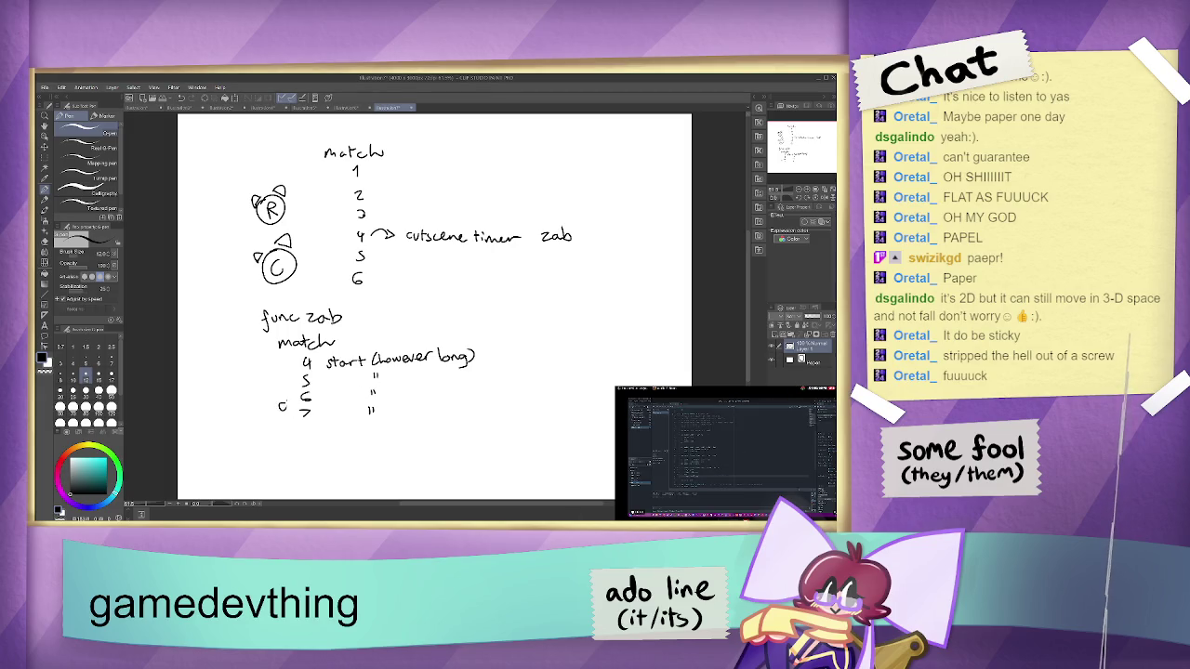
key("ctrl+z")
left_click_drag(214, 437, 301, 444)
left_click_drag(298, 436, 354, 443)
left_click_drag(356, 432, 356, 445)
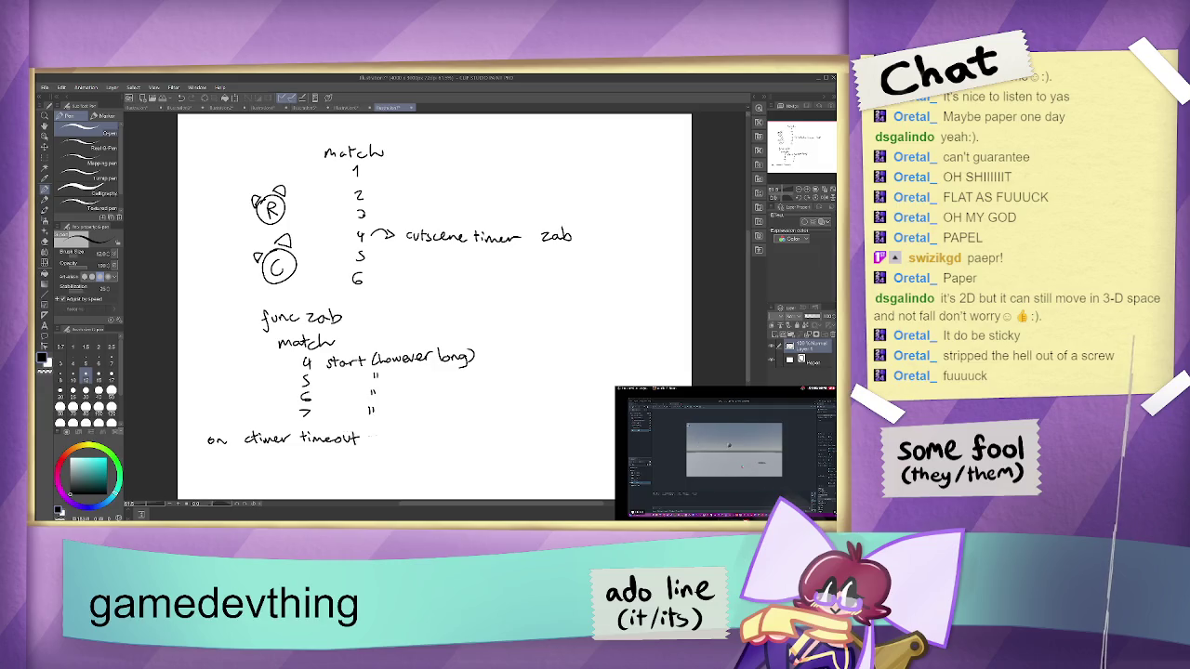
left_click(367, 441)
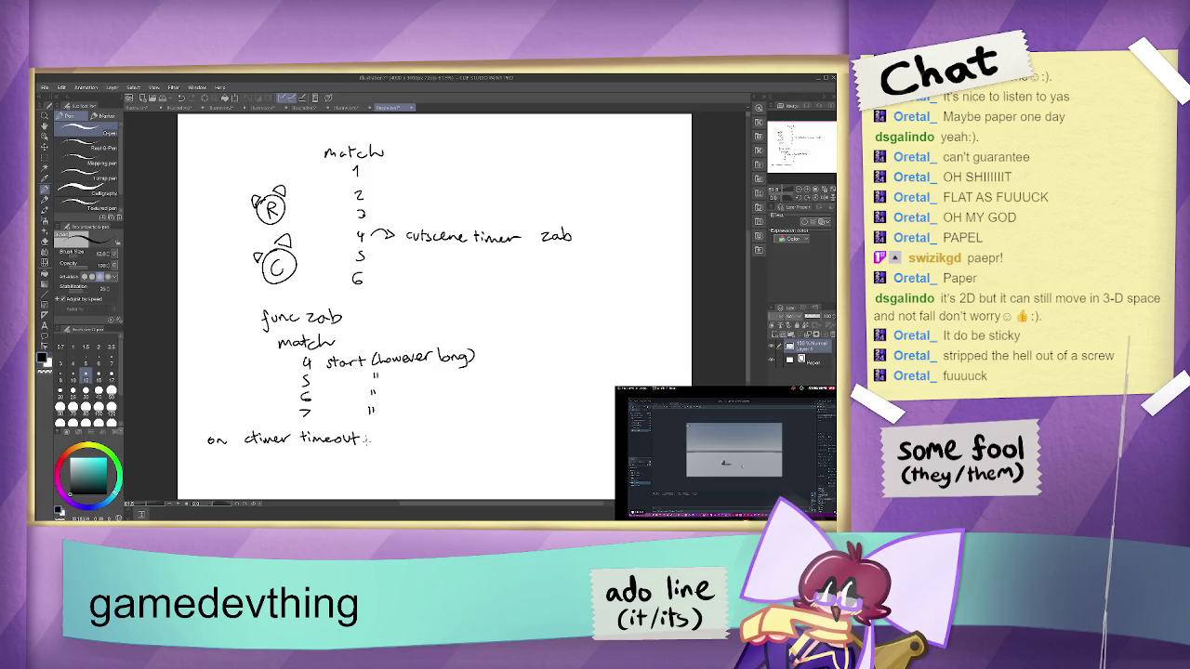